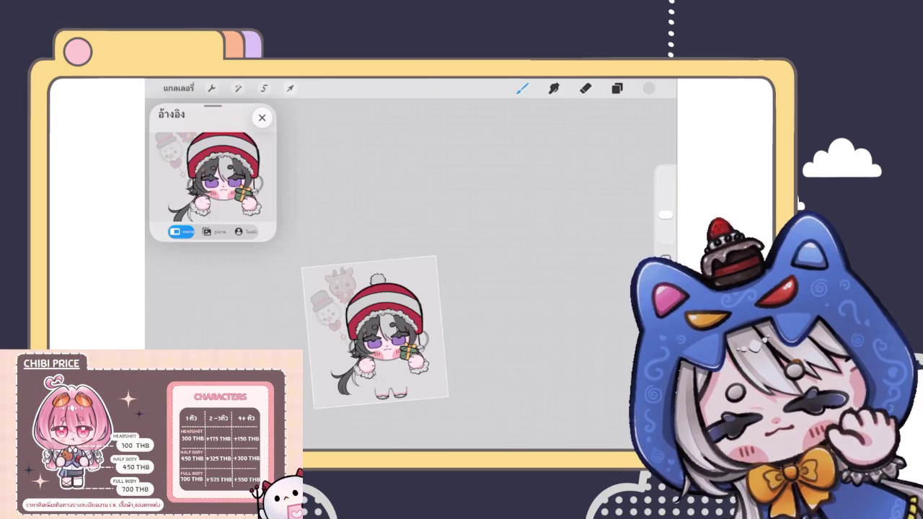
Step: Trace a white outline around the hair tuft beside the chibi's face
scroll(377, 340, up, 3)
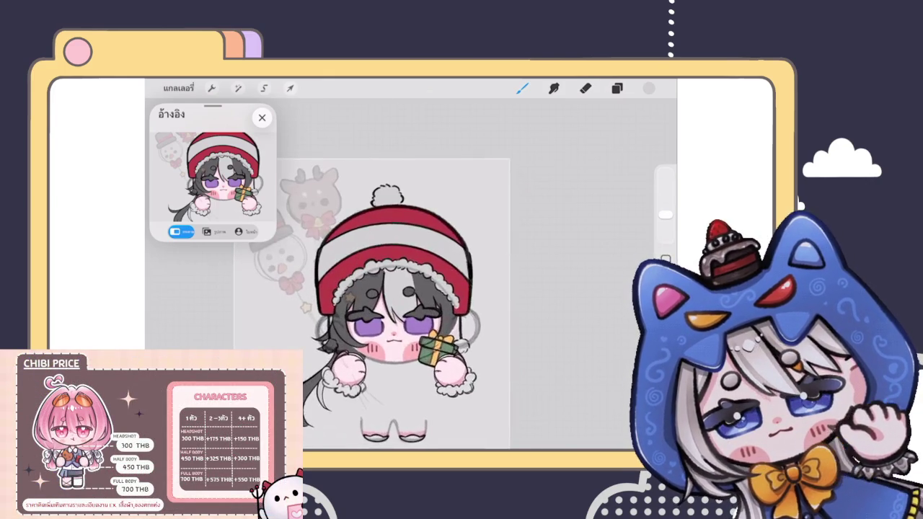
scroll(377, 340, up, 3)
click(616, 88)
click(617, 88)
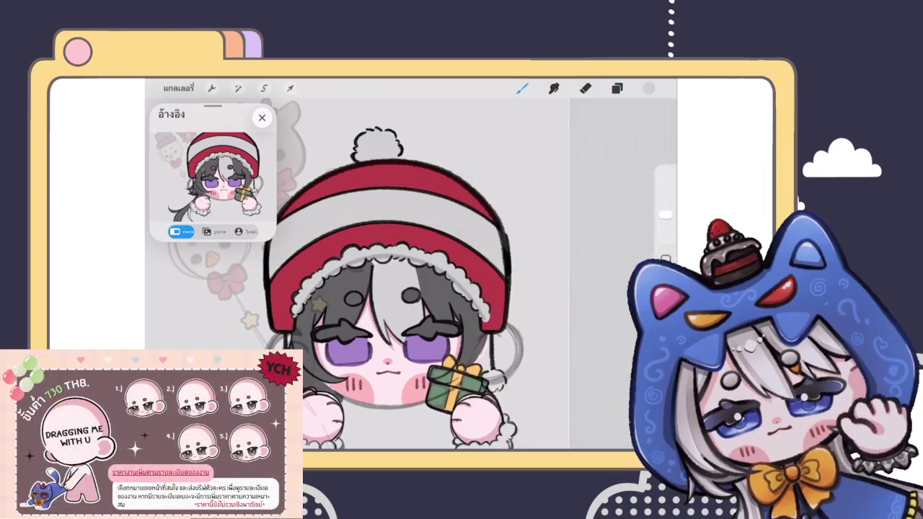
scroll(411, 275, down, 3)
scroll(390, 245, up, 3)
scroll(390, 245, up, 3)
scroll(390, 246, up, 2)
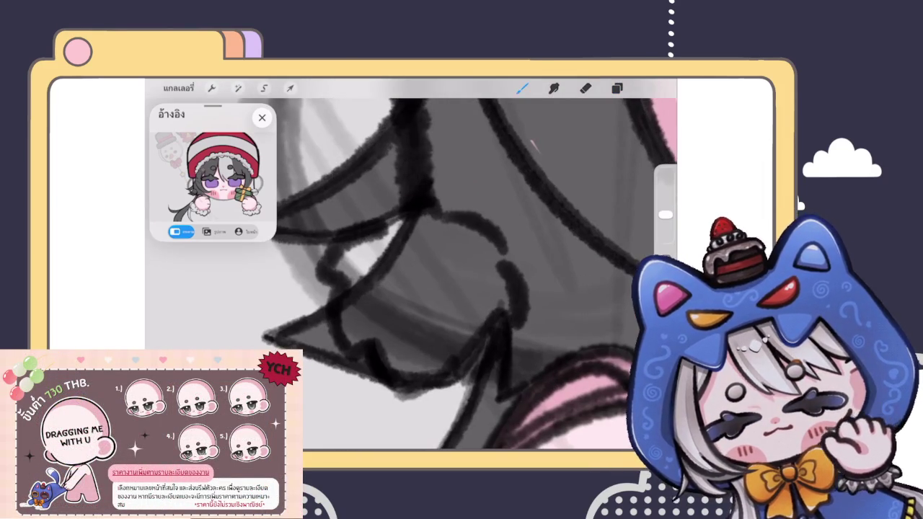
mouse_move(359, 253)
mouse_down()
mouse_move(433, 213)
mouse_move(496, 261)
mouse_up()
mouse_move(445, 220)
mouse_down()
mouse_move(501, 265)
mouse_move(512, 311)
mouse_move(495, 310)
mouse_move(460, 355)
mouse_up()
mouse_move(350, 274)
mouse_down()
mouse_move(353, 340)
mouse_move(382, 333)
mouse_move(417, 378)
mouse_move(462, 339)
mouse_up()
mouse_move(445, 374)
mouse_down()
mouse_move(465, 332)
mouse_move(470, 357)
mouse_move(495, 306)
mouse_up()
Step: ColorDrop-fill the tuft, then brush light grey over the remaining gaps inside it
drag(649, 89, 425, 300)
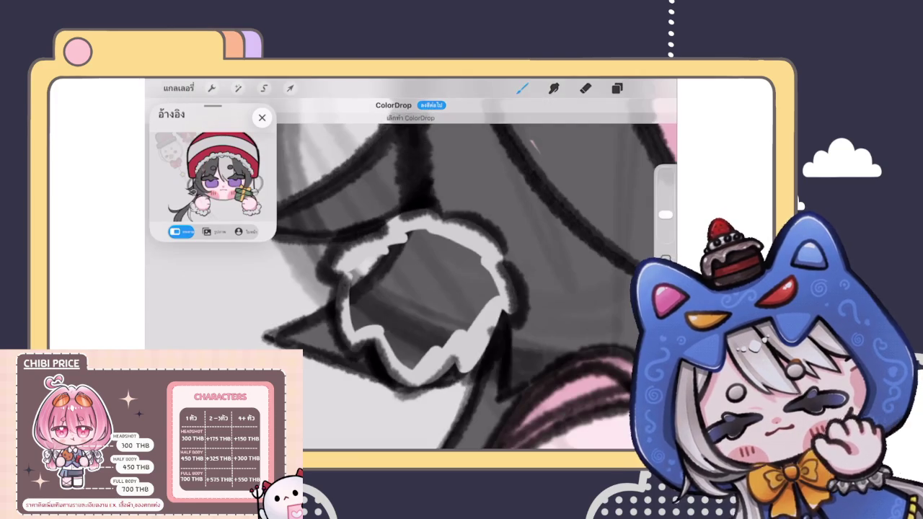
click(586, 88)
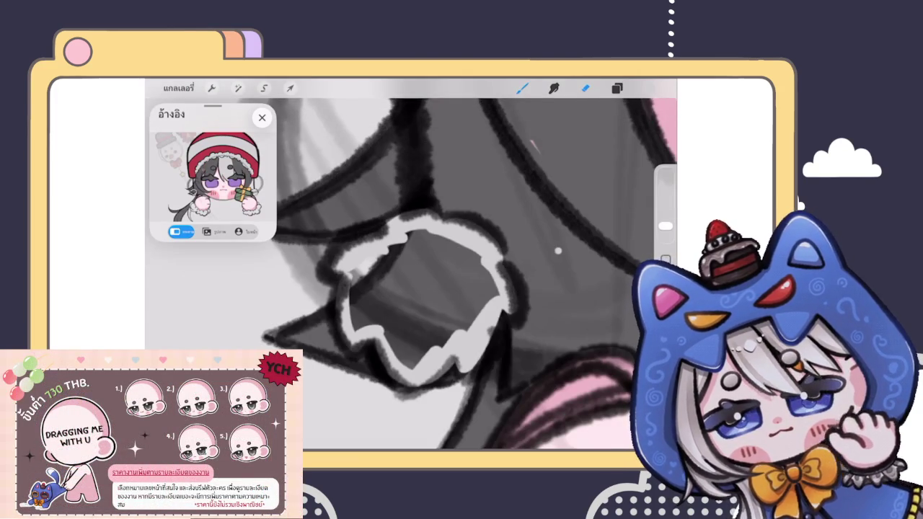
click(522, 88)
mouse_move(498, 278)
mouse_down()
mouse_move(391, 241)
mouse_move(361, 310)
mouse_move(405, 355)
mouse_move(480, 305)
mouse_move(435, 340)
mouse_move(426, 311)
mouse_move(389, 281)
mouse_up()
scroll(411, 267, down, 3)
scroll(411, 267, down, 3)
scroll(412, 267, down, 1)
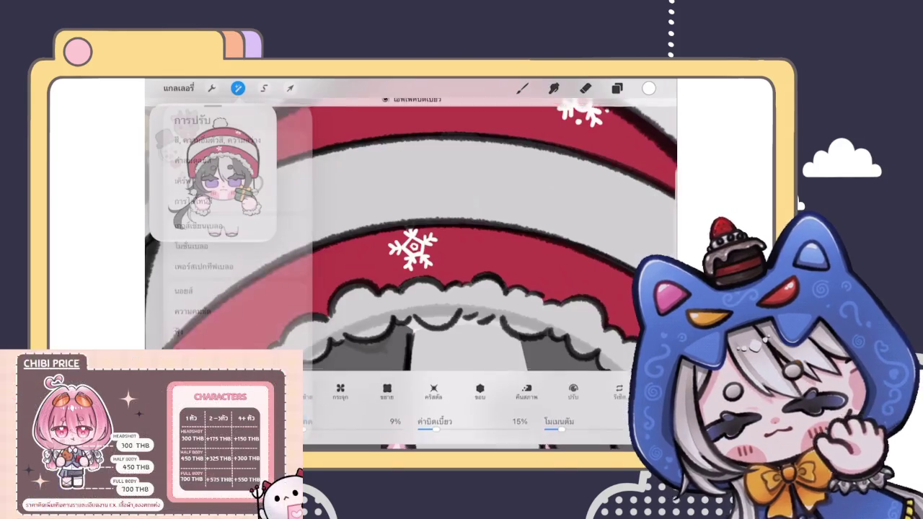
Step: Nudge the white snowflake on the beanie's red band slightly into shape with Liquify
drag(432, 293, 431, 289)
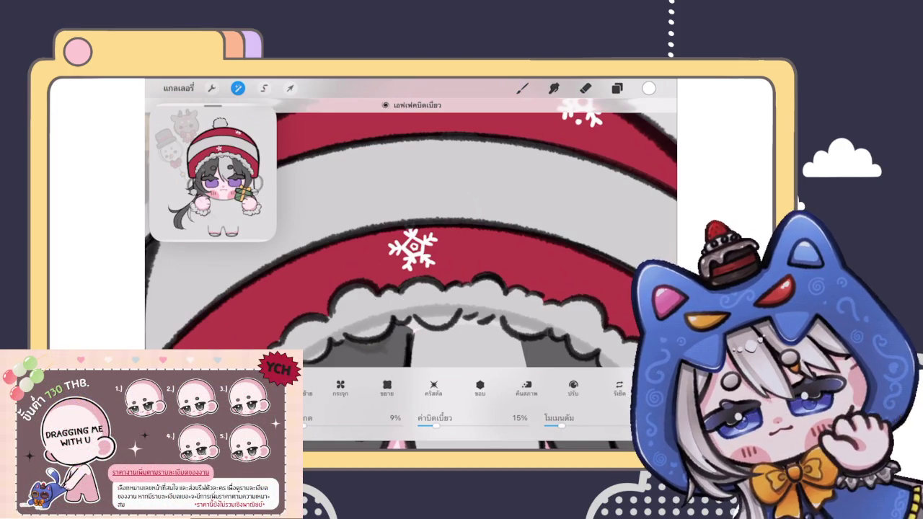
drag(448, 239, 448, 239)
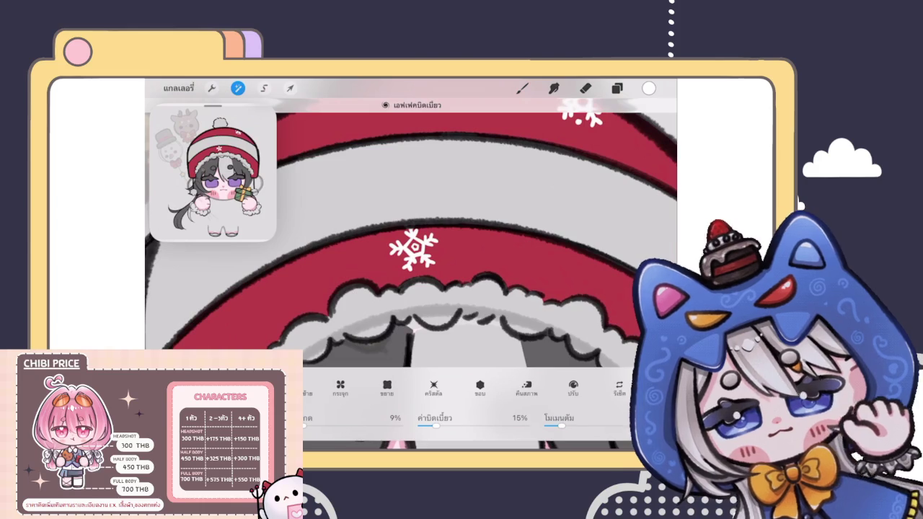
Step: Erase the inner hexagon at the centre of the beanie's snowflake
scroll(411, 238, up, 5)
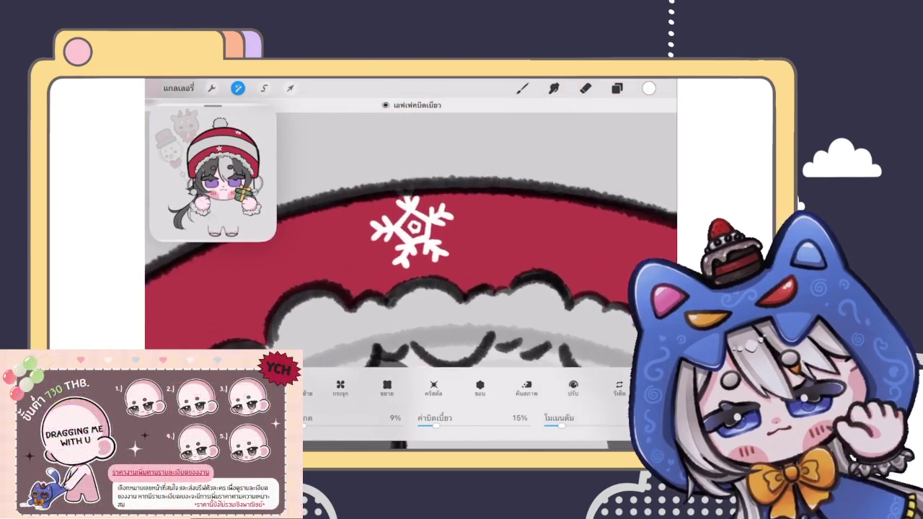
scroll(404, 231, up, 3)
scroll(404, 231, up, 3)
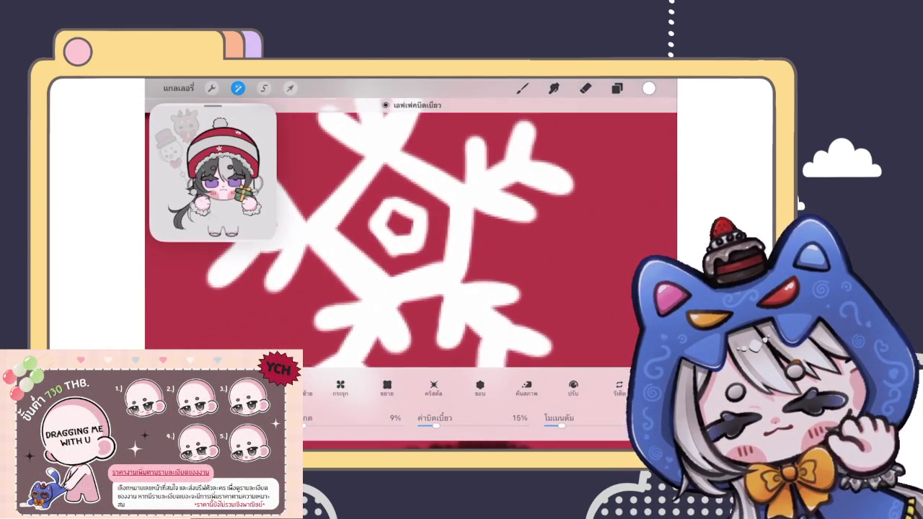
click(586, 88)
scroll(404, 238, up, 3)
drag(665, 226, 665, 232)
mouse_move(386, 231)
mouse_down()
mouse_move(401, 244)
mouse_move(423, 217)
mouse_move(422, 272)
mouse_up()
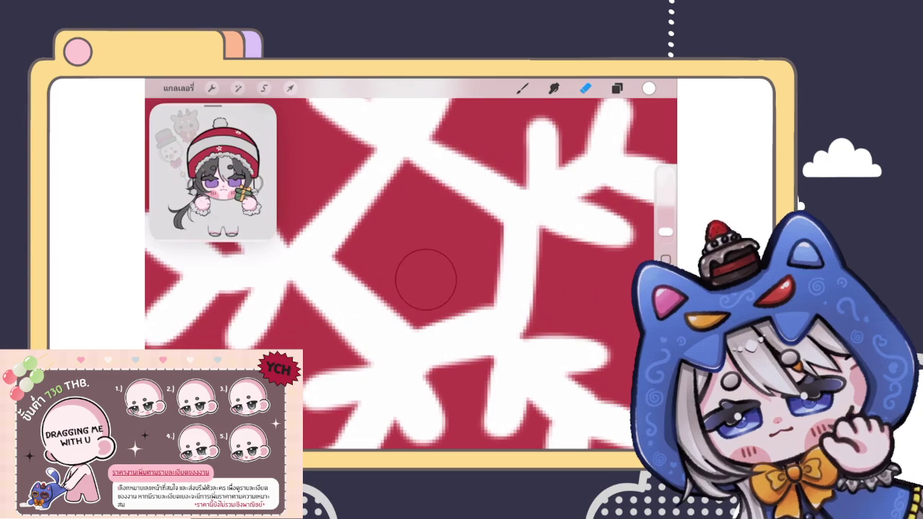
Step: Draw a small white ring in the snowflake centre, undoing one stray stroke
click(522, 88)
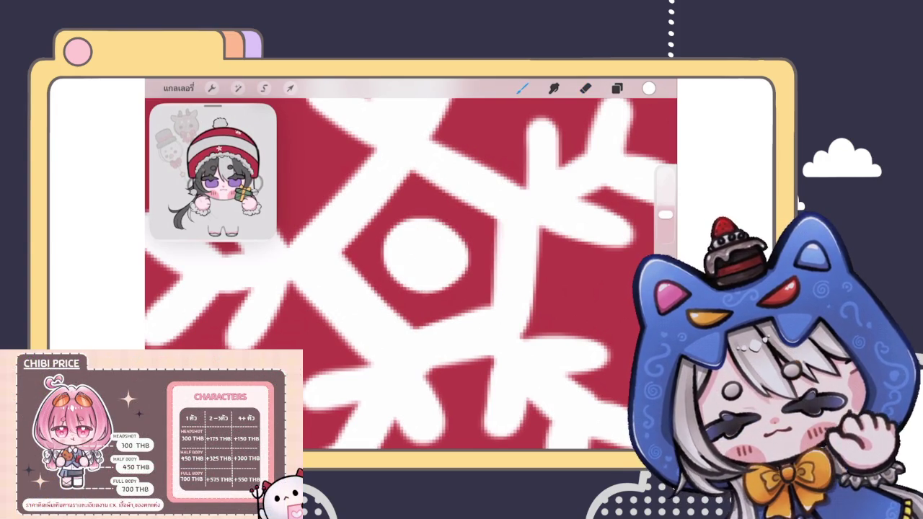
mouse_move(411, 233)
mouse_down()
mouse_move(400, 245)
mouse_move(424, 253)
mouse_move(413, 233)
mouse_up()
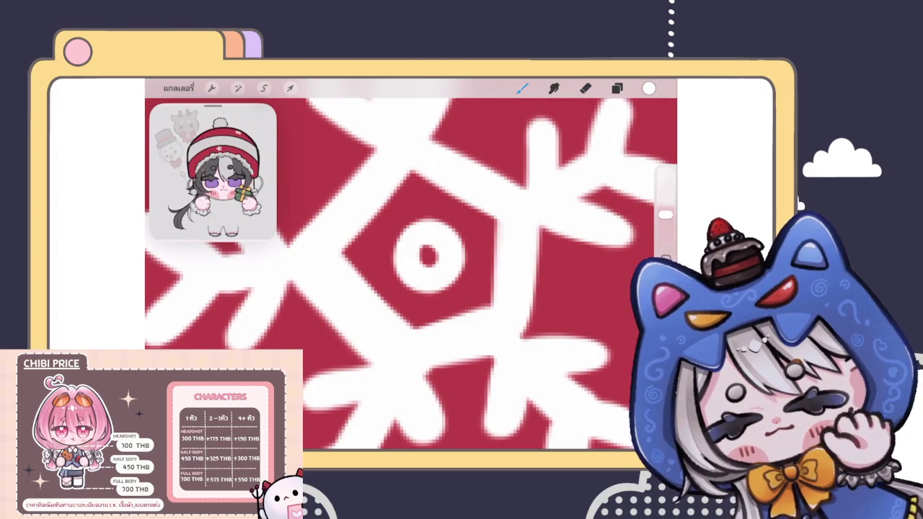
scroll(411, 274, down, 5)
scroll(411, 267, down, 3)
scroll(412, 267, down, 3)
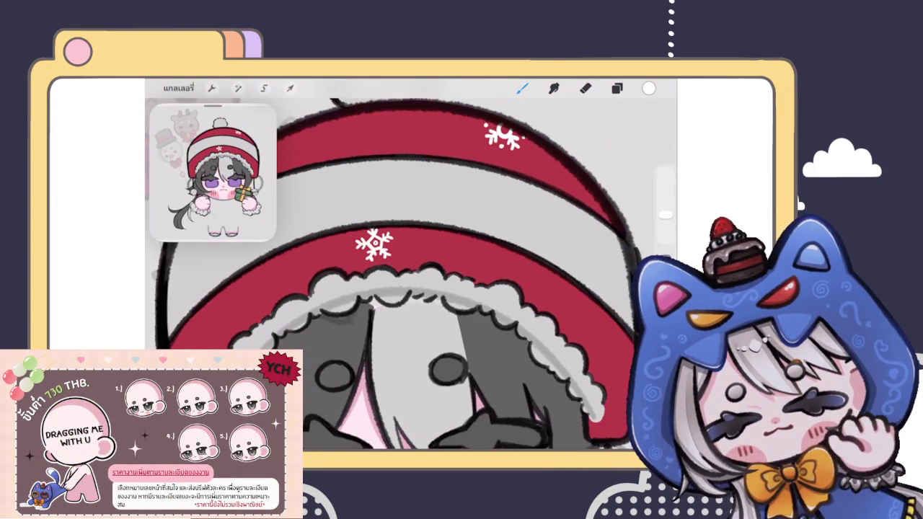
scroll(374, 245, up, 2)
scroll(374, 245, up, 3)
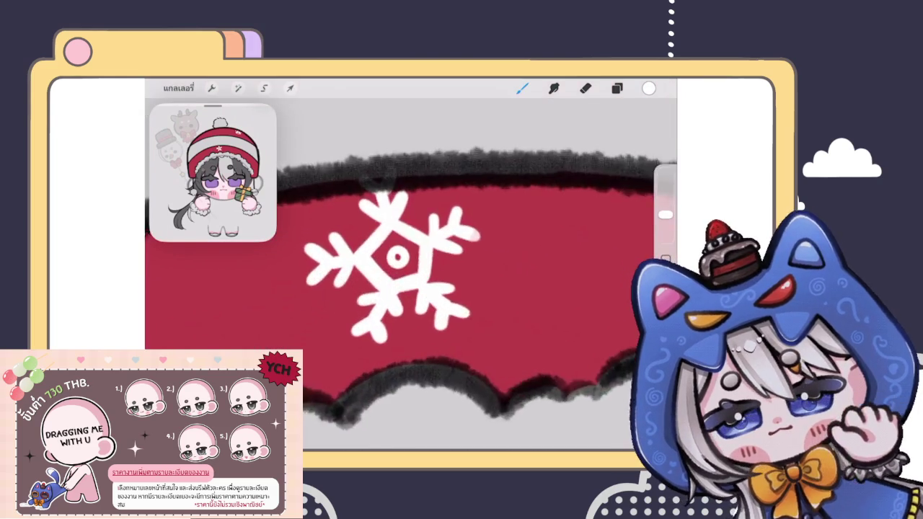
scroll(373, 246, up, 2)
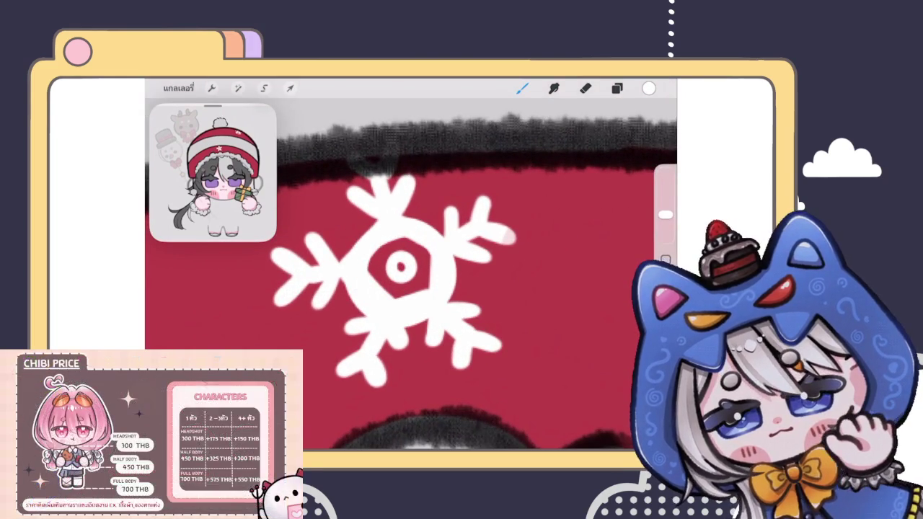
scroll(400, 274, down, 3)
key(ctrl+z)
scroll(404, 274, down, 3)
scroll(404, 274, down, 3)
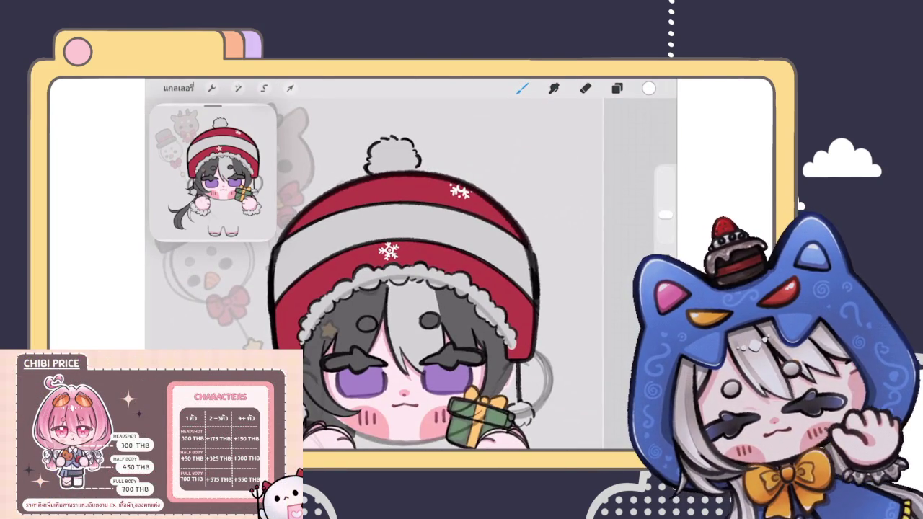
Step: Choose the ด่างเป็นหยด brush with black as the painting colour
scroll(404, 274, down, 3)
scroll(404, 274, down, 2)
scroll(404, 289, up, 3)
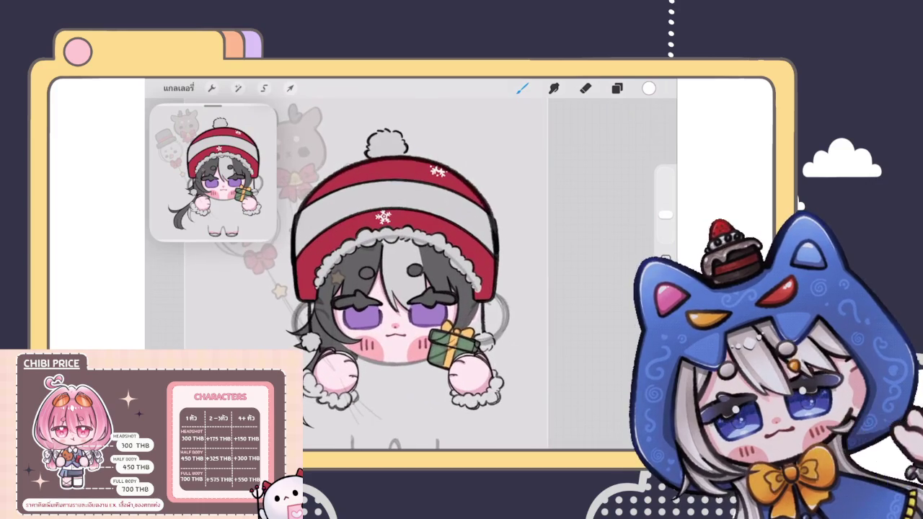
click(617, 88)
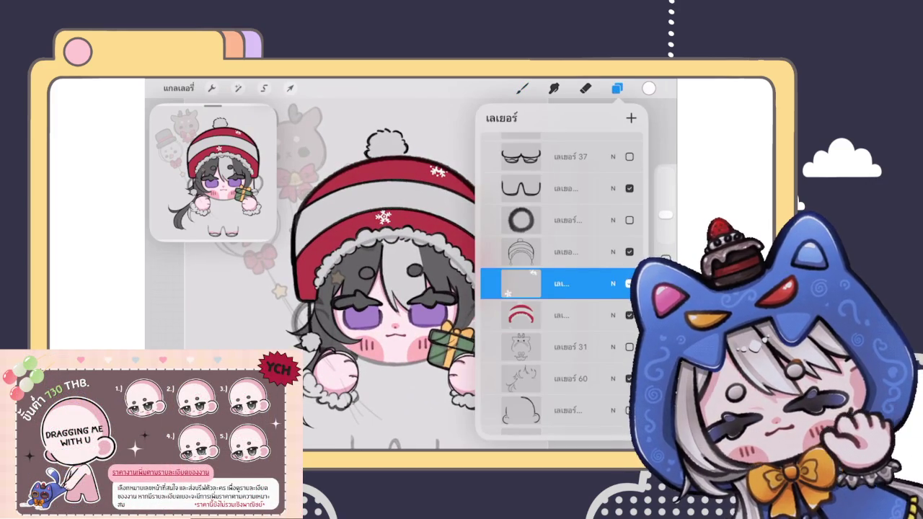
click(522, 88)
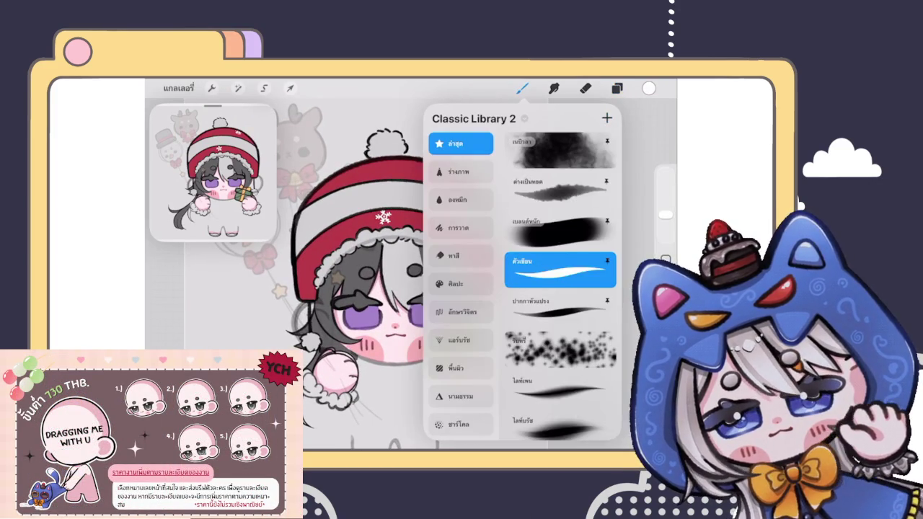
click(560, 190)
click(650, 88)
click(549, 249)
click(649, 88)
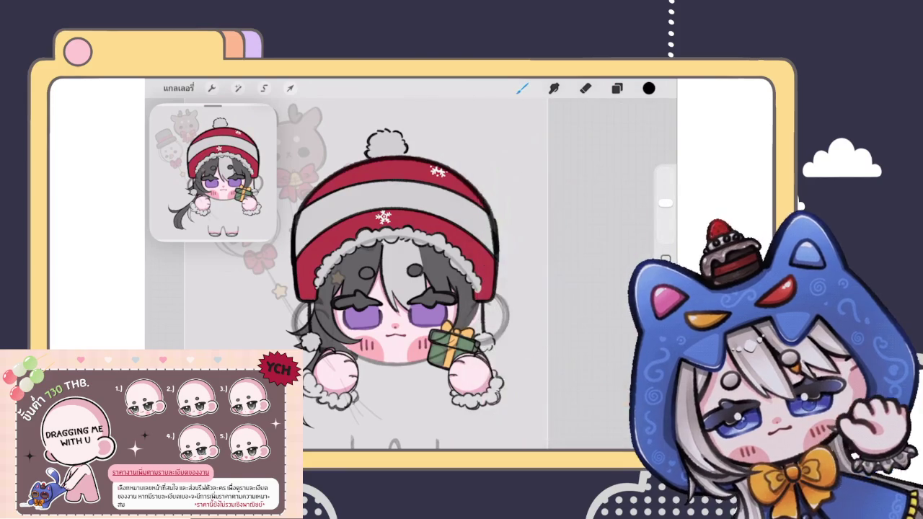
scroll(366, 275, down, 2)
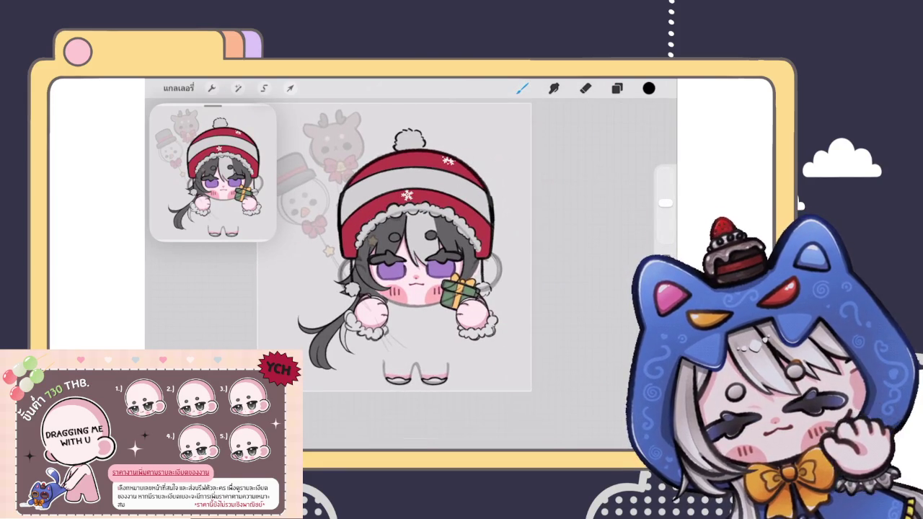
scroll(433, 375, up, 2)
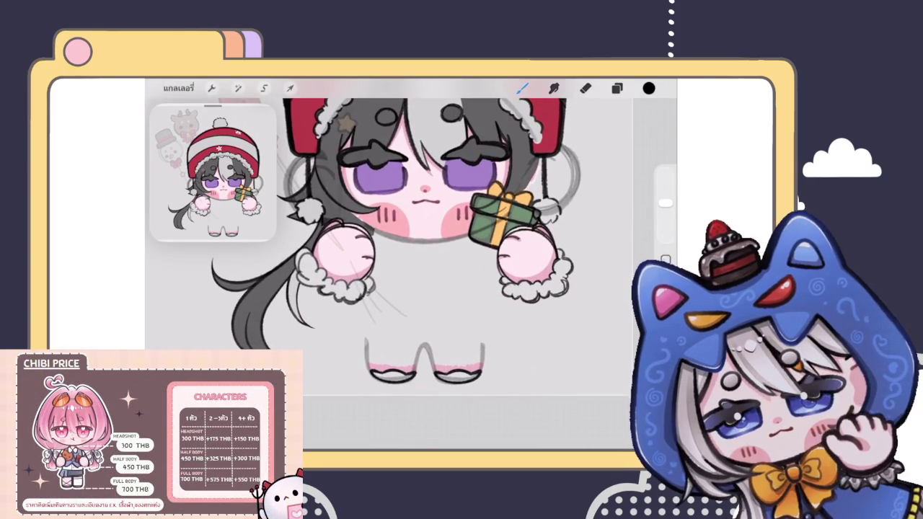
Step: Make layer เลเยอร์ 51 the active drawing layer
click(617, 88)
scroll(563, 289, up, 5)
scroll(563, 289, down, 3)
scroll(563, 288, down, 3)
scroll(562, 288, down, 3)
scroll(563, 288, down, 3)
scroll(563, 288, down, 3)
scroll(562, 289, down, 3)
scroll(563, 288, down, 3)
scroll(563, 288, down, 2)
scroll(562, 289, down, 3)
click(563, 173)
scroll(563, 289, up, 2)
scroll(562, 289, up, 2)
click(523, 88)
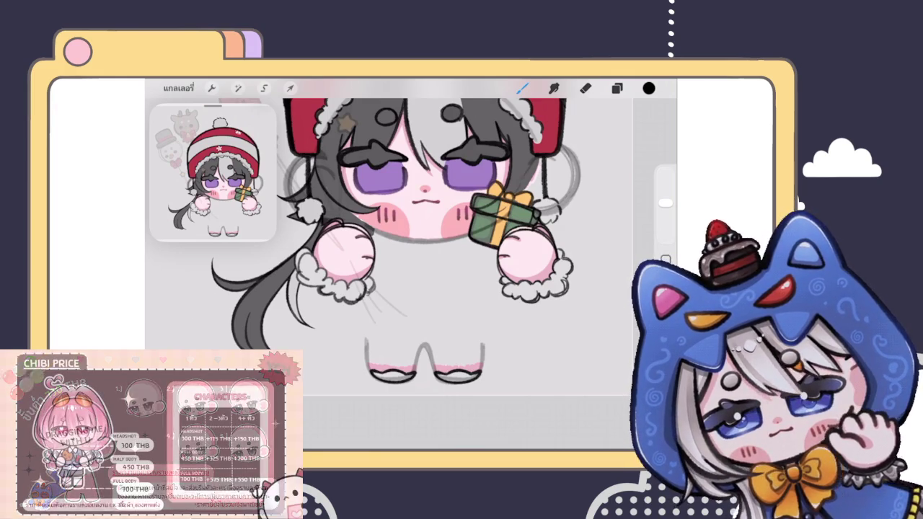
scroll(418, 187, up, 3)
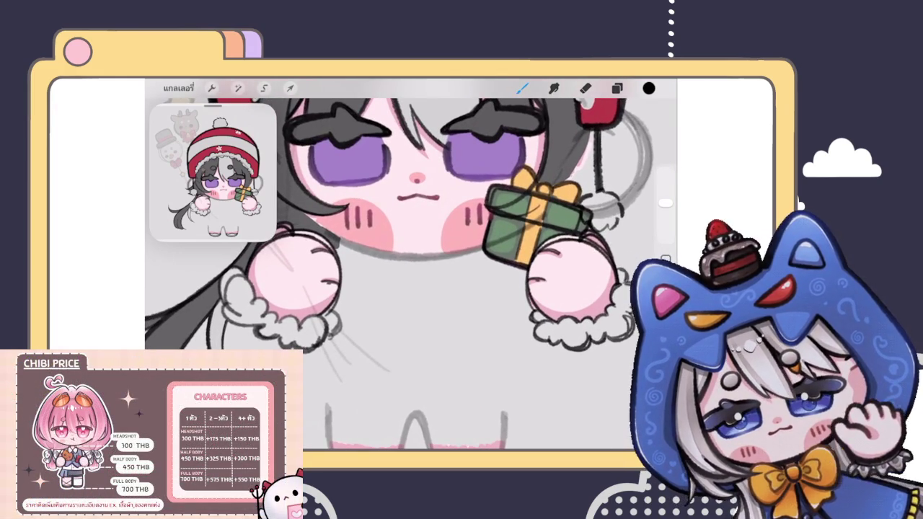
Step: Draw a smooth QuickShape curve under the face and adjust its bend
drag(344, 303, 488, 282)
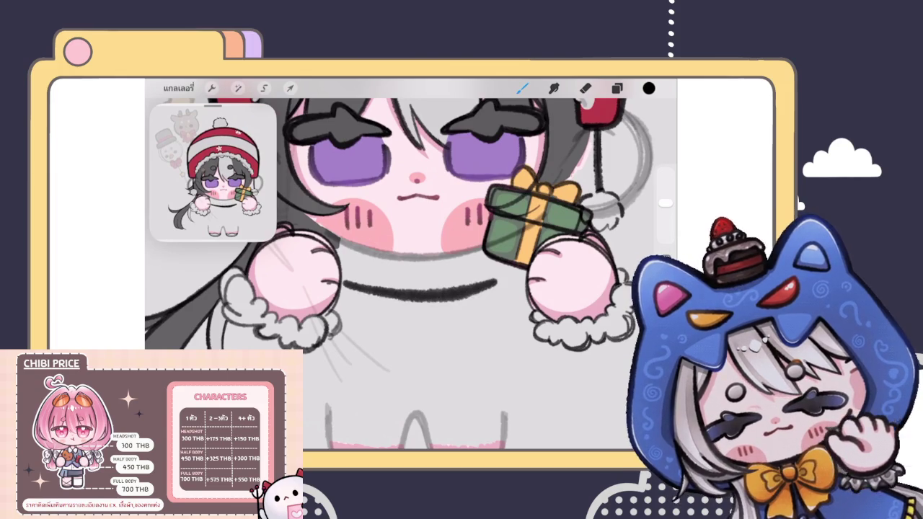
scroll(411, 274, up, 2)
key(ctrl+z)
drag(330, 357, 476, 205)
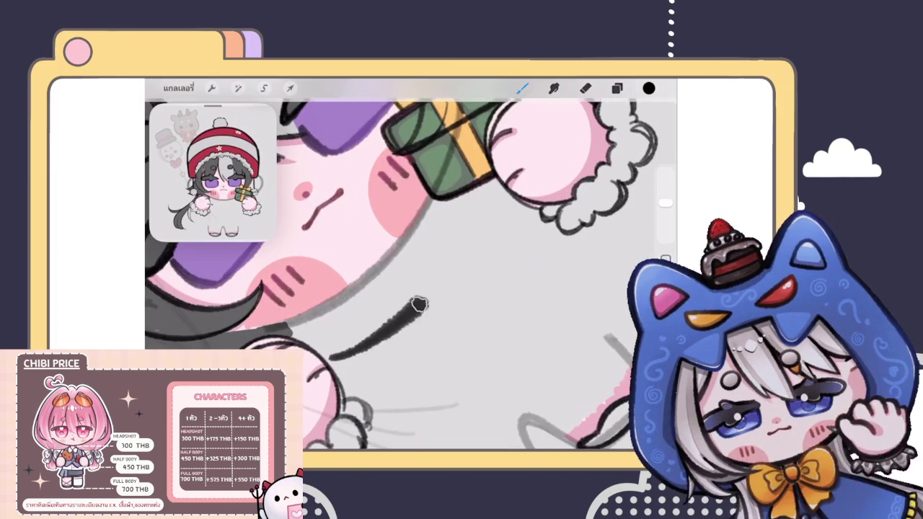
key(ctrl+z)
mouse_move(331, 359)
mouse_down()
mouse_move(464, 248)
mouse_move(488, 202)
mouse_up()
key(ctrl+z)
scroll(411, 274, down, 3)
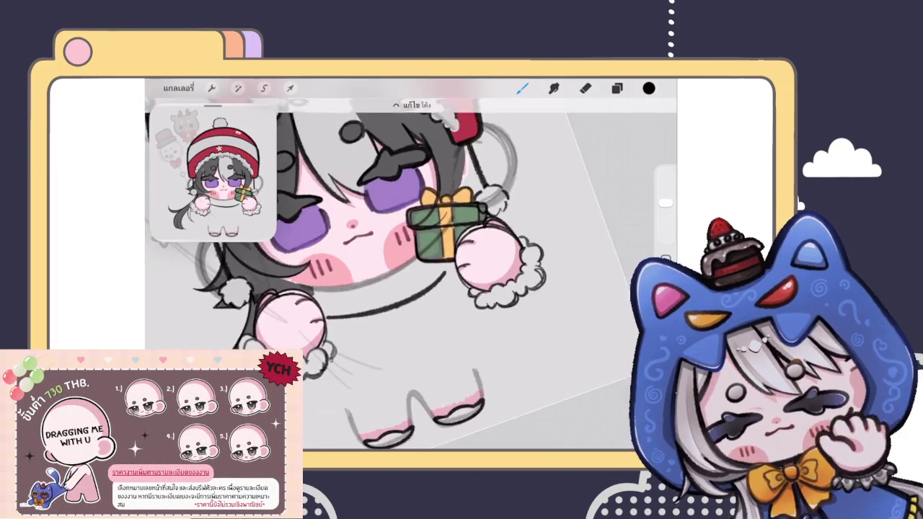
scroll(411, 274, down, 3)
scroll(411, 274, up, 3)
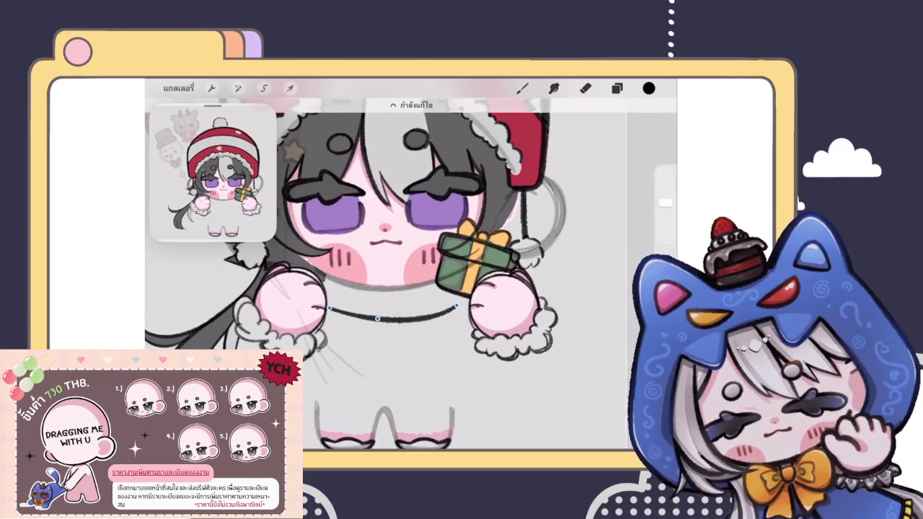
drag(328, 309, 459, 299)
drag(379, 316, 380, 318)
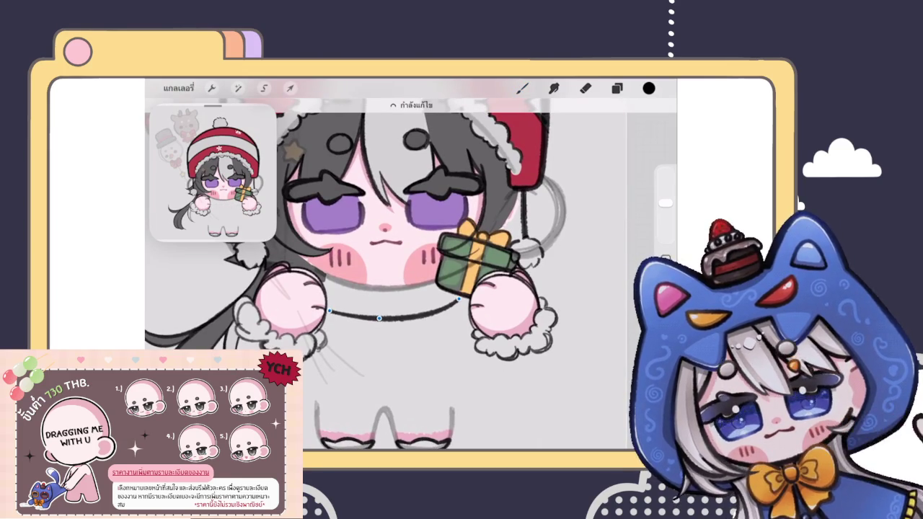
click(523, 88)
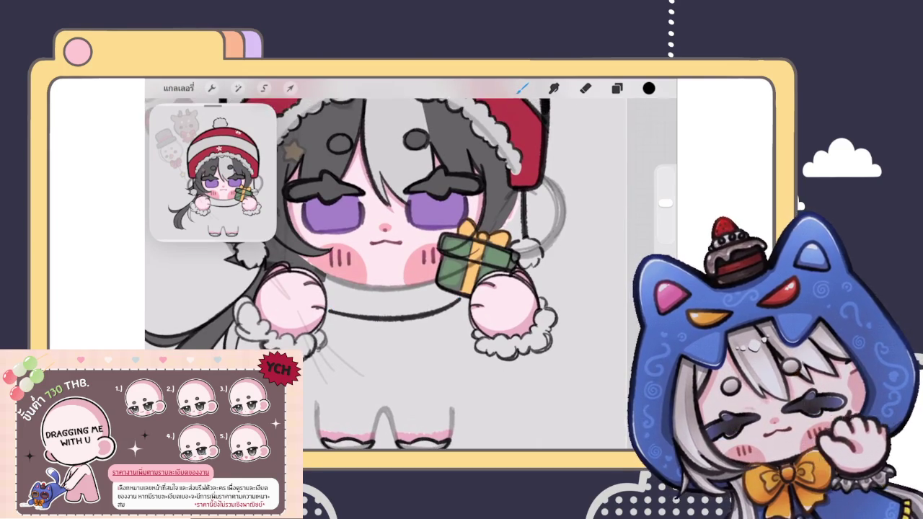
Step: Redraw and darken the black chin line, then erase its end near the gift box
scroll(383, 274, down, 3)
scroll(382, 274, down, 2)
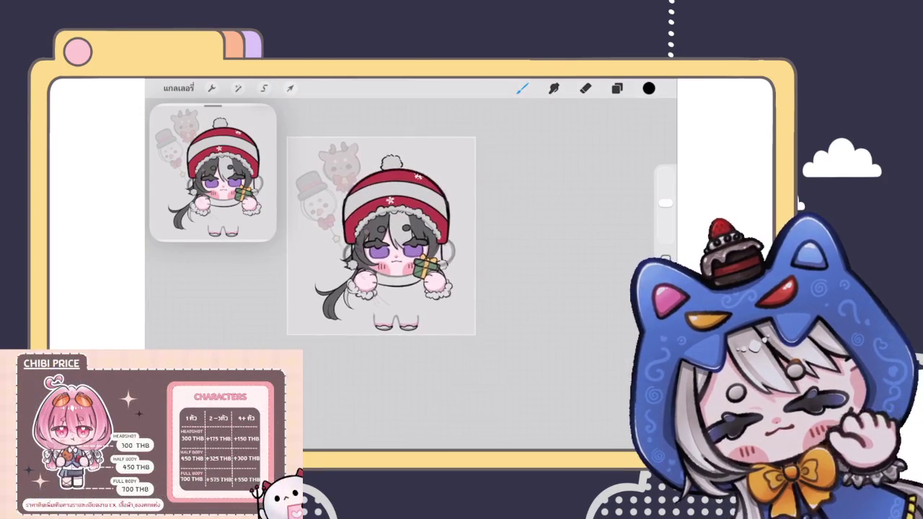
scroll(397, 245, up, 3)
scroll(397, 245, up, 2)
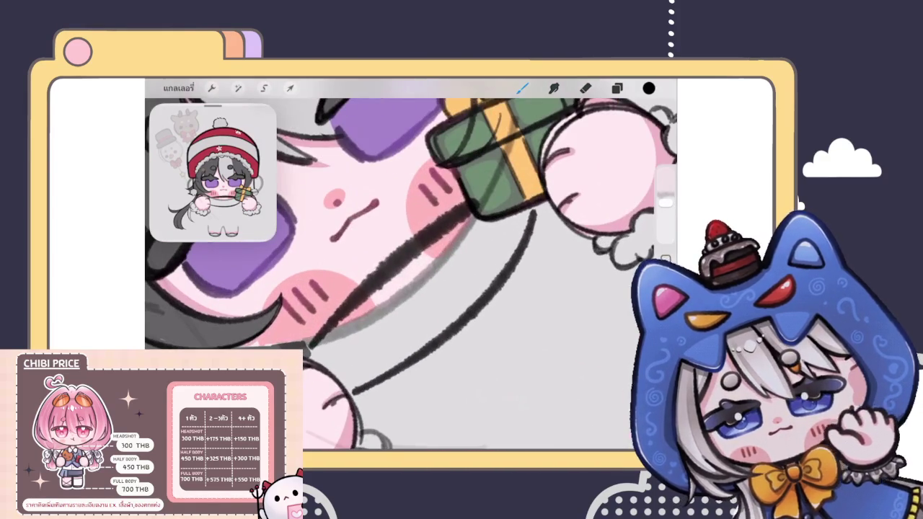
drag(312, 333, 445, 225)
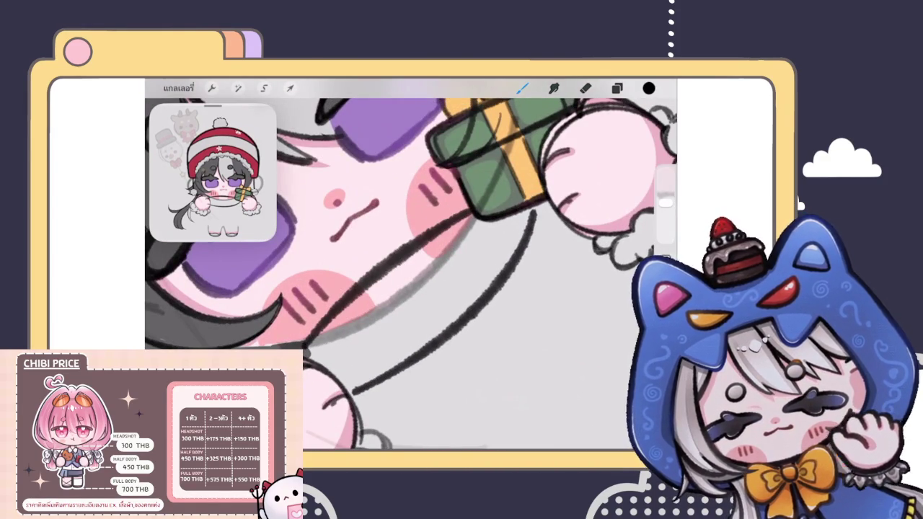
key(ctrl+z)
drag(312, 333, 472, 211)
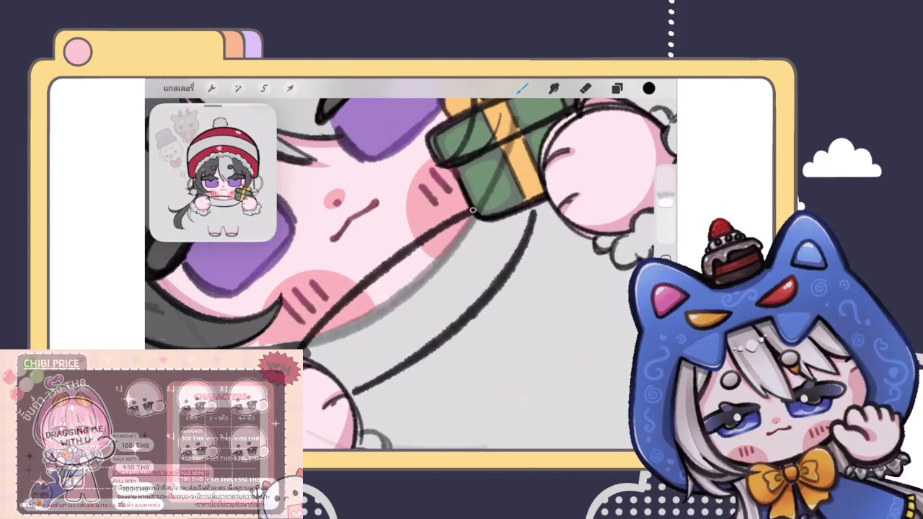
drag(311, 333, 473, 213)
key(e)
drag(481, 211, 470, 199)
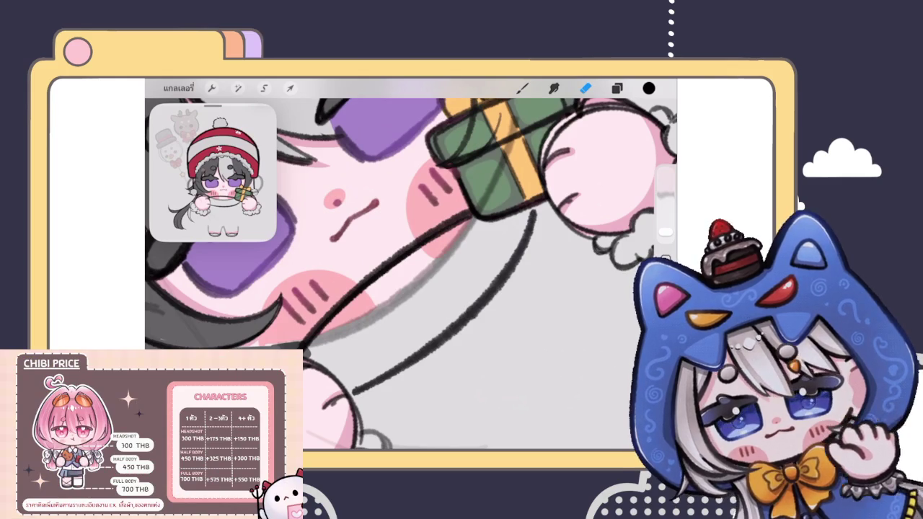
Step: Select and transform the chin line around the mouth
scroll(411, 267, down, 3)
scroll(411, 267, down, 3)
scroll(411, 267, down, 2)
scroll(411, 267, up, 2)
scroll(412, 267, up, 2)
scroll(412, 267, up, 2)
click(264, 87)
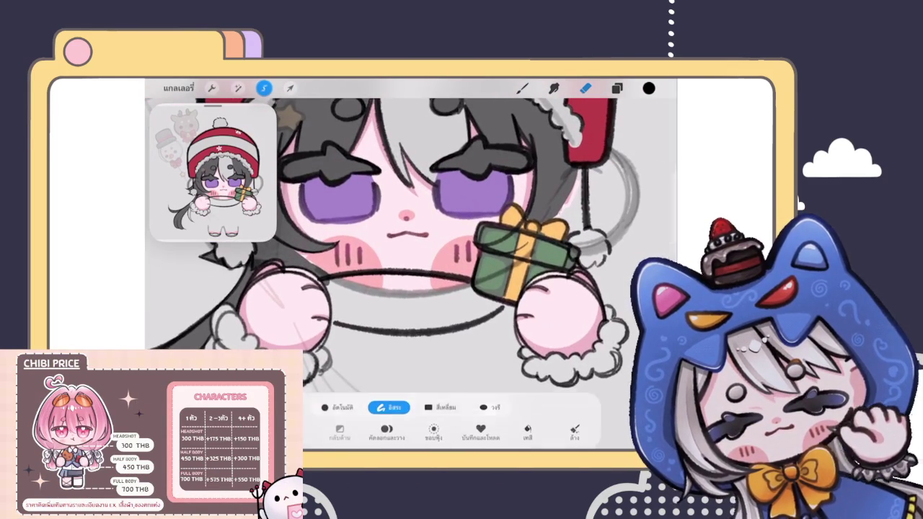
drag(317, 249, 498, 248)
click(290, 88)
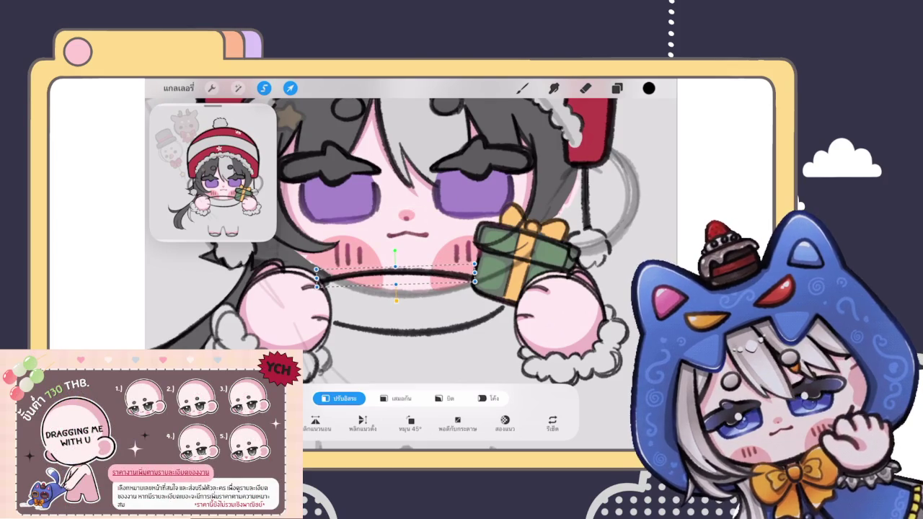
click(523, 87)
Step: Lasso the collar line between the paws and warp its ends into a gentle downward curve
scroll(404, 275, down, 2)
scroll(404, 274, down, 3)
scroll(351, 237, down, 3)
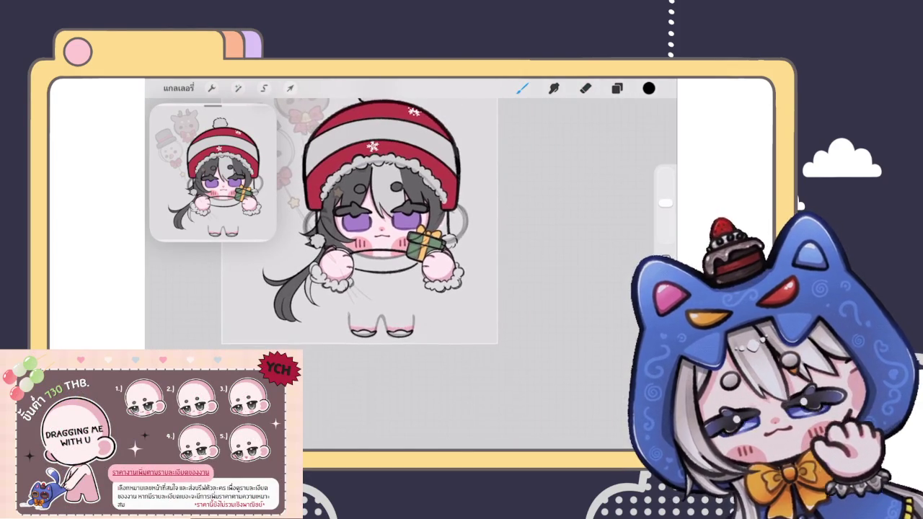
scroll(404, 238, up, 2)
scroll(404, 238, up, 3)
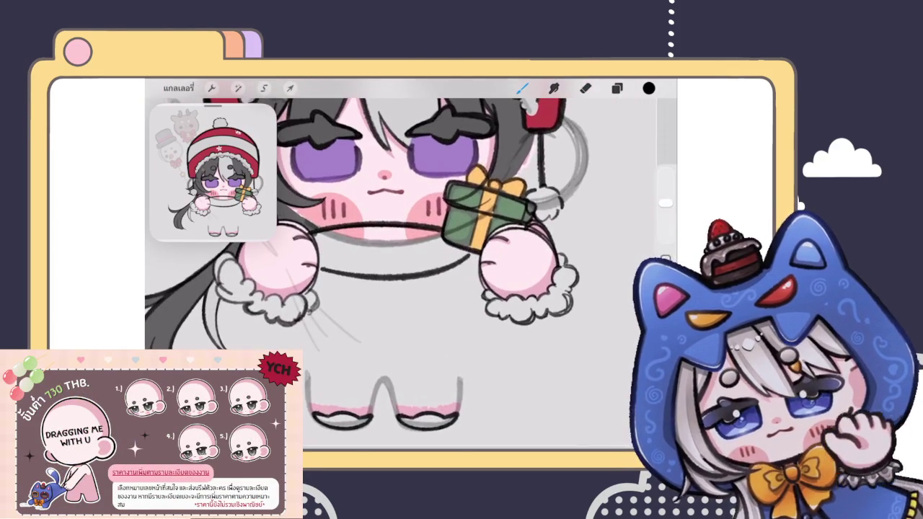
click(264, 88)
drag(336, 249, 293, 278)
click(290, 88)
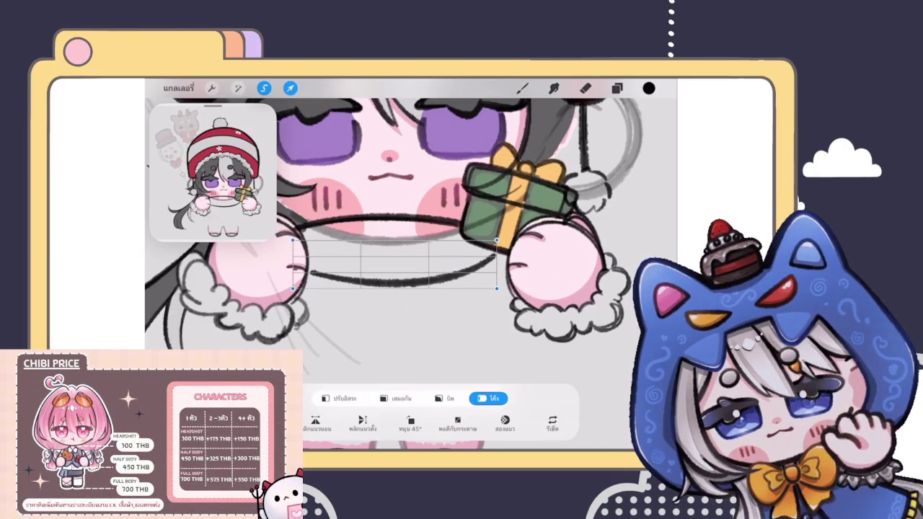
drag(292, 289, 285, 293)
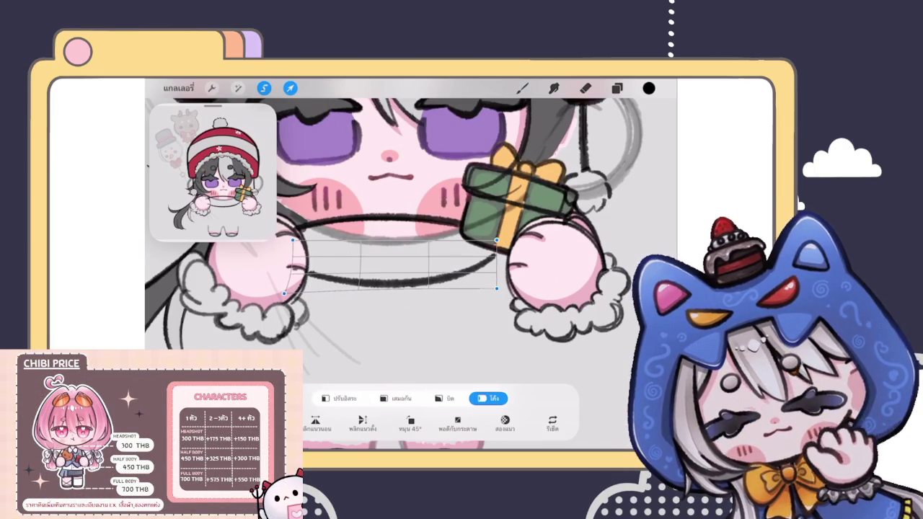
drag(496, 288, 499, 287)
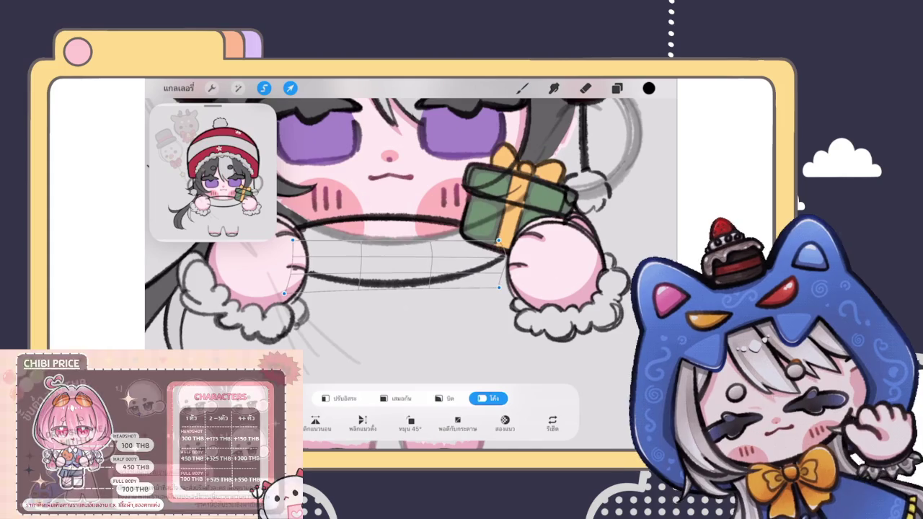
click(522, 88)
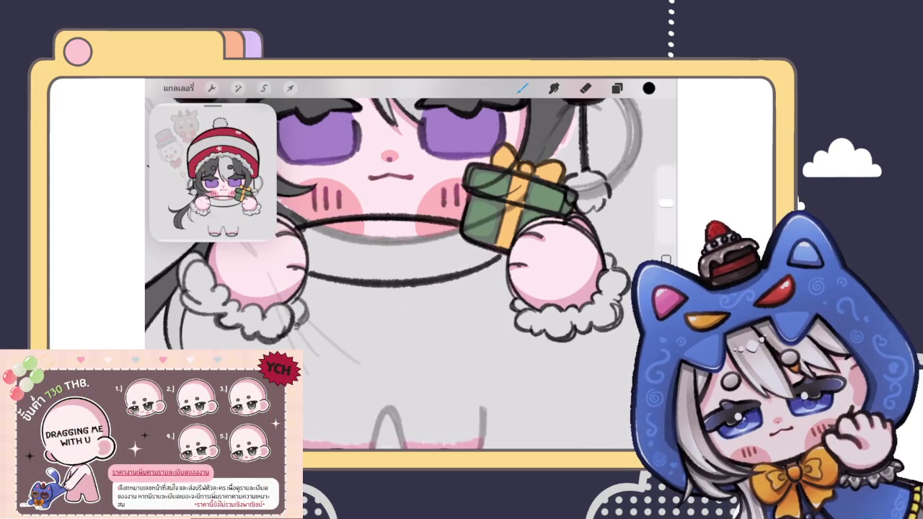
Step: Add short dark strokes below the chest and under the chin
scroll(411, 238, down, 5)
scroll(411, 238, up, 5)
scroll(411, 238, down, 2)
drag(410, 254, 410, 289)
scroll(364, 267, down, 2)
scroll(364, 267, down, 2)
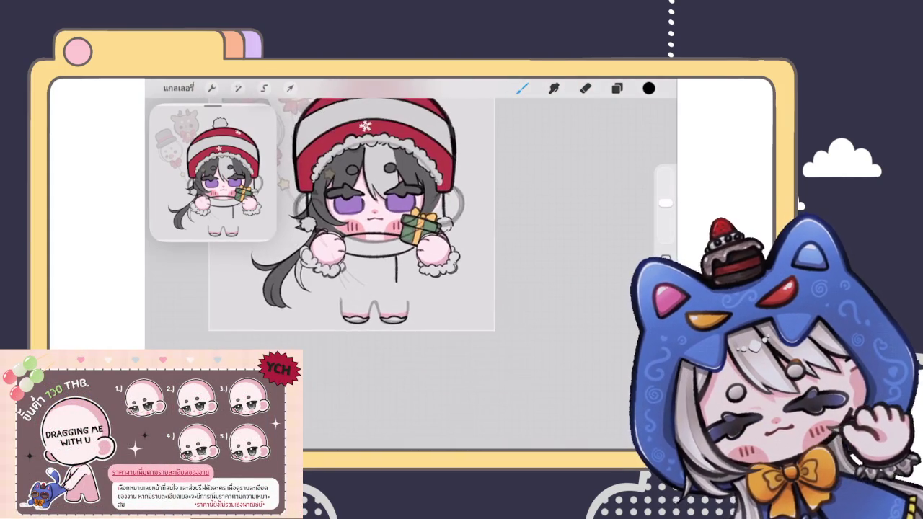
scroll(364, 267, down, 2)
scroll(365, 267, down, 1)
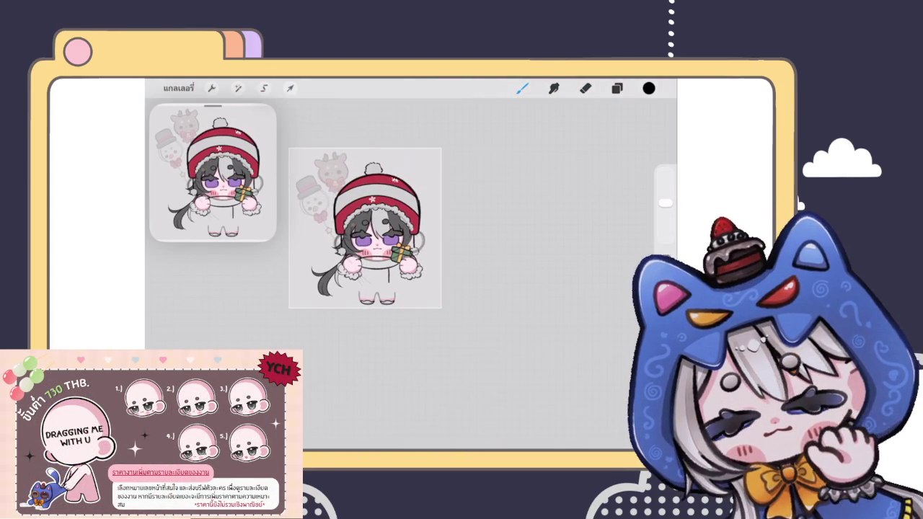
scroll(368, 267, up, 2)
scroll(368, 267, up, 2)
scroll(368, 267, up, 2)
scroll(368, 267, up, 1)
scroll(404, 267, up, 2)
scroll(404, 267, up, 2)
scroll(404, 266, up, 1)
mouse_move(318, 345)
mouse_down()
mouse_move(340, 312)
mouse_move(458, 233)
mouse_move(347, 339)
mouse_move(317, 346)
mouse_up()
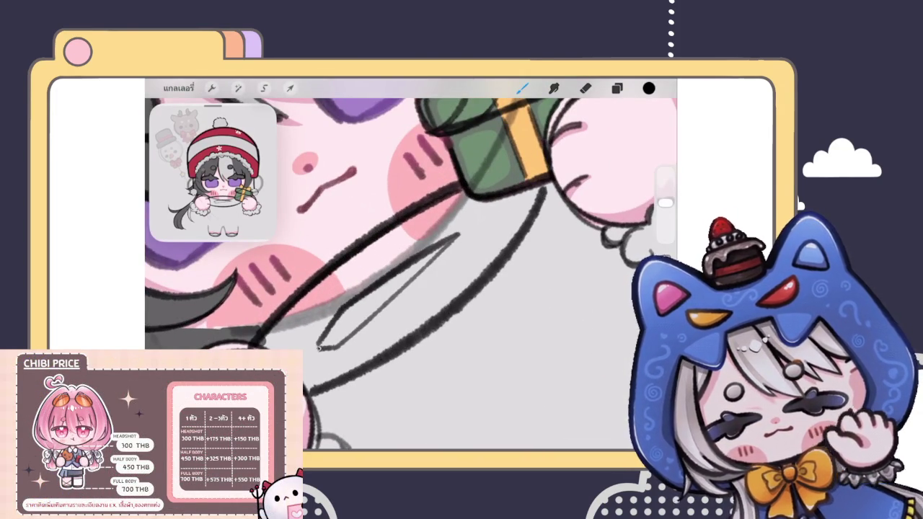
Step: Darken the tip of the thin V-shaped outline and add a short stroke beside it
scroll(411, 267, down, 2)
scroll(411, 267, down, 2)
scroll(411, 267, down, 1)
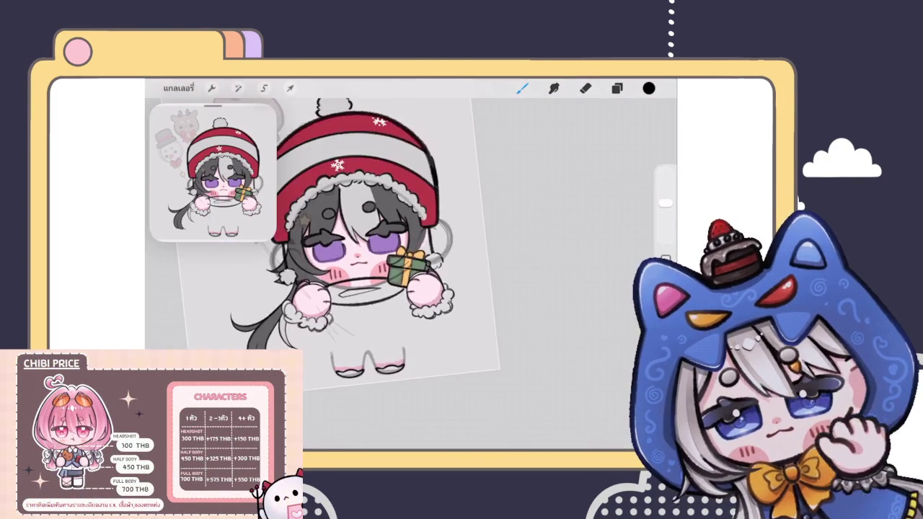
scroll(411, 267, up, 2)
scroll(396, 260, up, 2)
scroll(396, 260, up, 2)
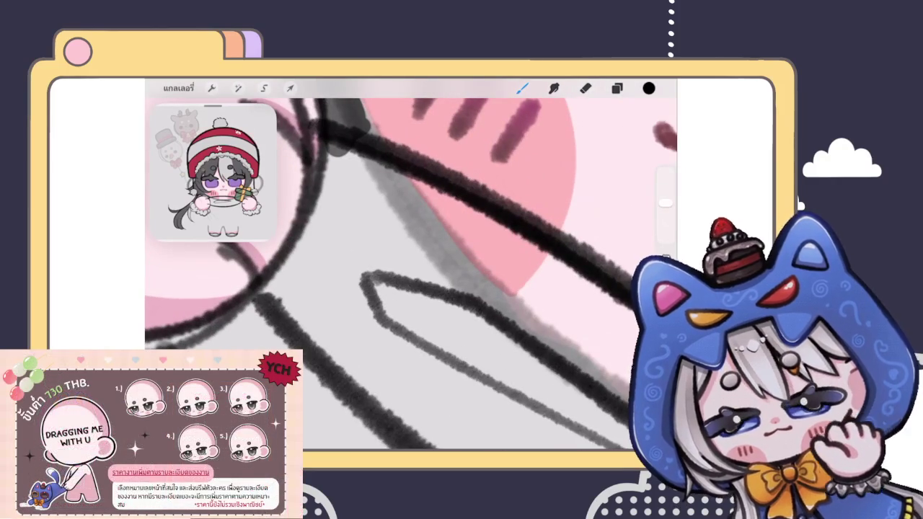
mouse_move(379, 318)
mouse_down()
mouse_move(361, 277)
mouse_move(379, 279)
mouse_move(379, 318)
mouse_move(375, 282)
mouse_move(396, 281)
mouse_move(385, 322)
mouse_move(407, 333)
mouse_up()
drag(385, 283, 415, 286)
scroll(411, 267, down, 2)
scroll(411, 267, down, 2)
scroll(411, 267, down, 2)
click(617, 88)
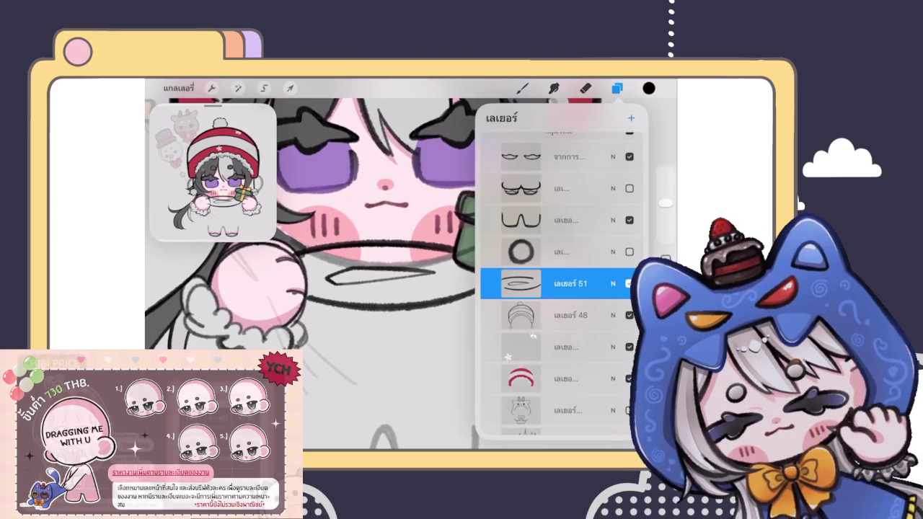
Step: Move Layer 52 lower in the stack and redraw a thin guide line left of the mouth
drag(570, 284, 570, 317)
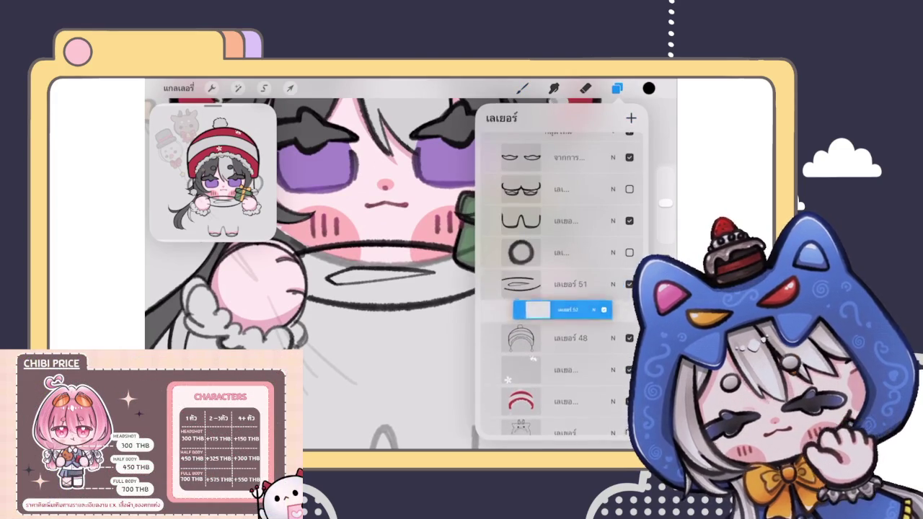
click(523, 88)
scroll(412, 267, up, 2)
scroll(411, 267, up, 2)
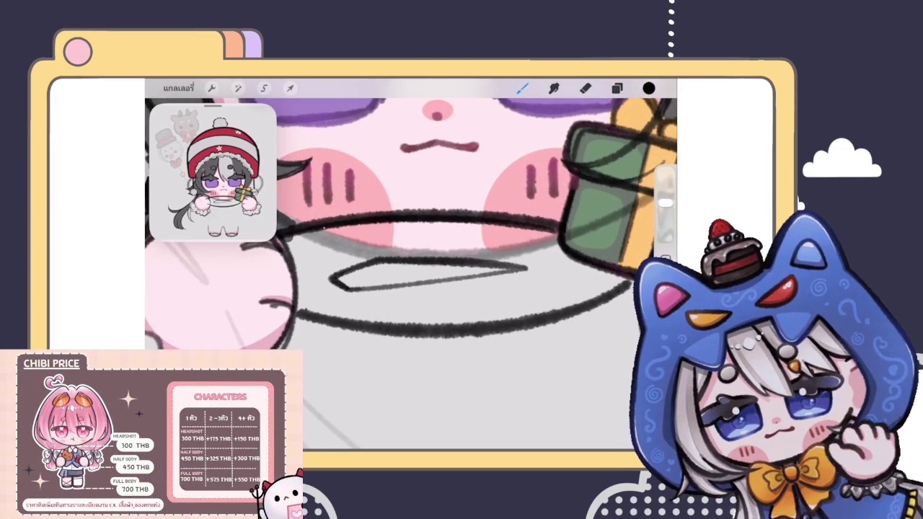
drag(315, 230, 324, 306)
scroll(411, 267, down, 3)
key(ctrl+z)
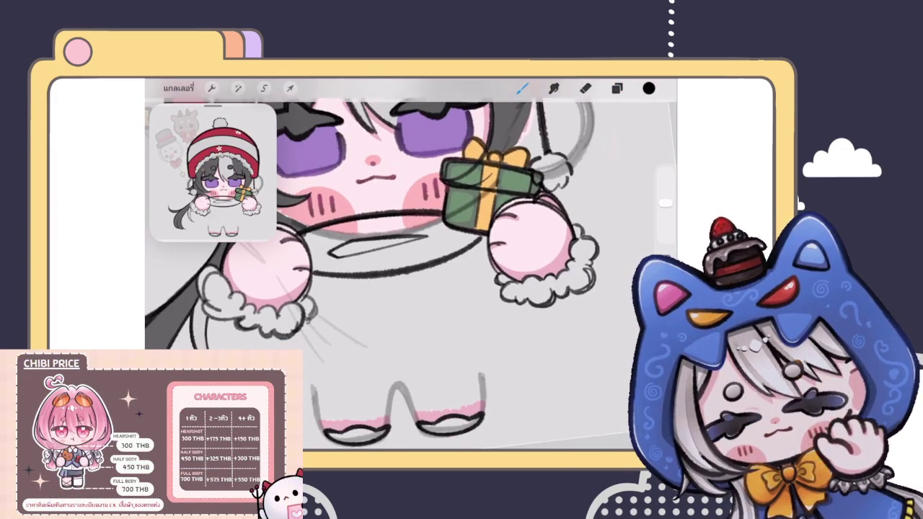
scroll(411, 267, up, 2)
scroll(411, 267, up, 2)
drag(330, 194, 342, 306)
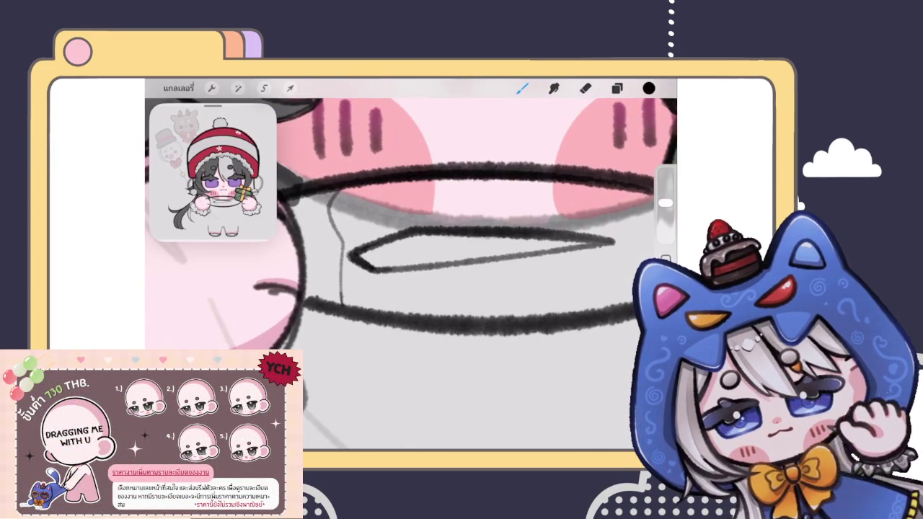
scroll(411, 267, down, 3)
Step: Add a short dark stroke below the lip and a thin vertical guide line under the mouth
drag(381, 213, 391, 298)
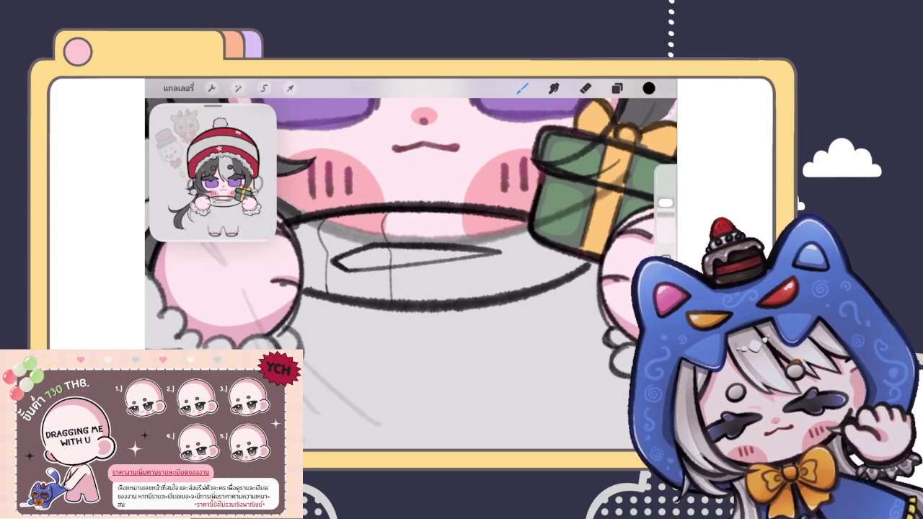
scroll(412, 267, down, 3)
scroll(411, 267, up, 3)
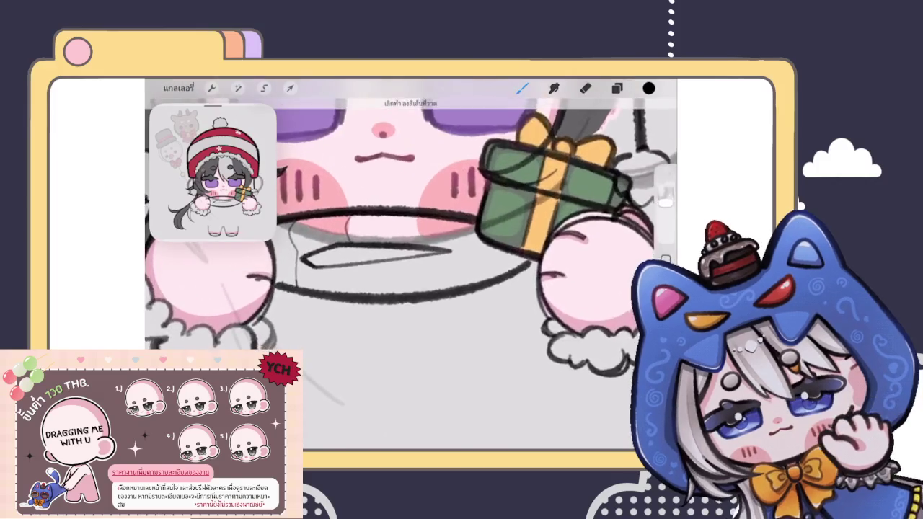
key(ctrl+z)
drag(365, 246, 356, 302)
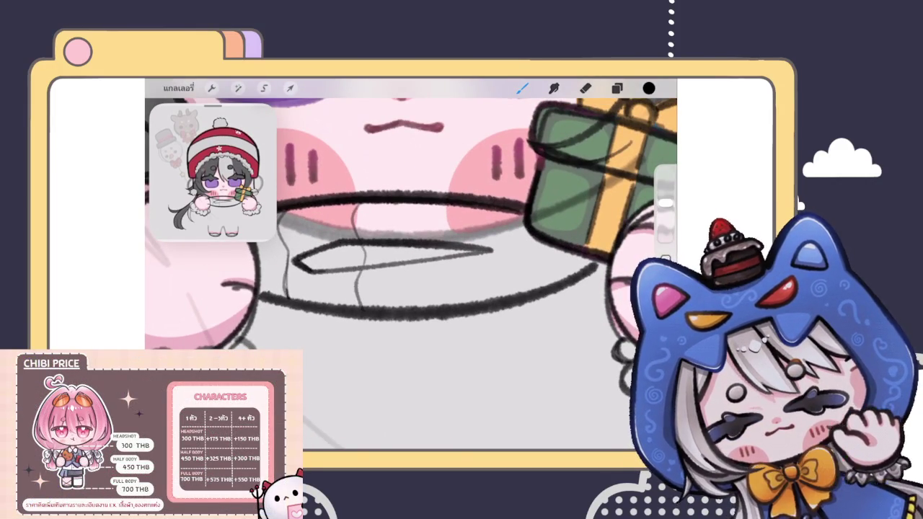
scroll(411, 267, up, 3)
scroll(412, 267, up, 1)
Step: Erase the unwanted guide line and sketch thin grey collar lines in its place
click(586, 88)
drag(666, 202, 665, 231)
mouse_move(353, 357)
mouse_down()
mouse_move(335, 311)
mouse_move(341, 296)
mouse_up()
click(522, 88)
drag(665, 231, 666, 203)
drag(340, 281, 333, 348)
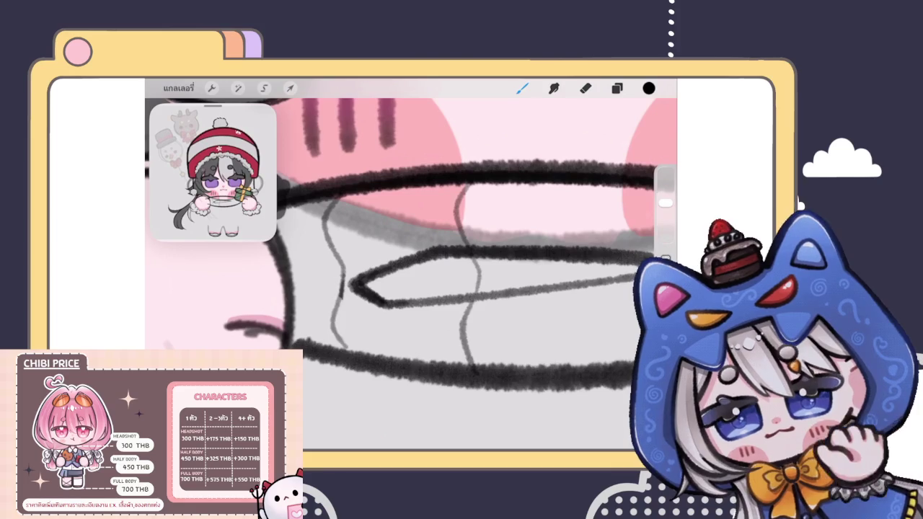
mouse_move(336, 307)
mouse_down()
mouse_move(336, 339)
mouse_move(347, 349)
mouse_up()
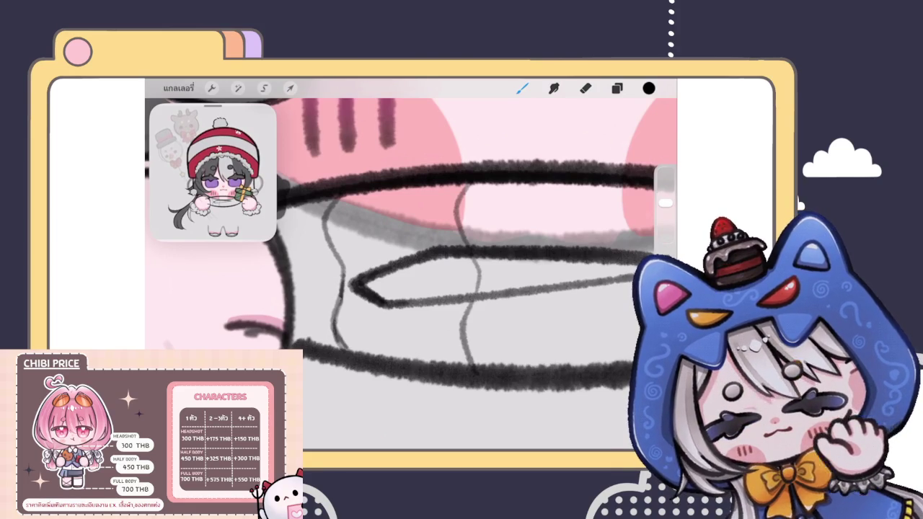
click(586, 88)
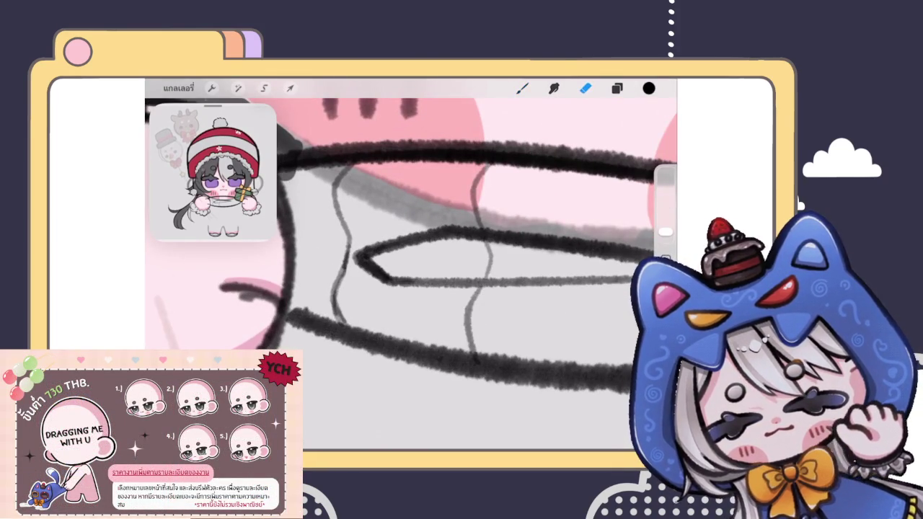
click(522, 88)
scroll(411, 274, down, 5)
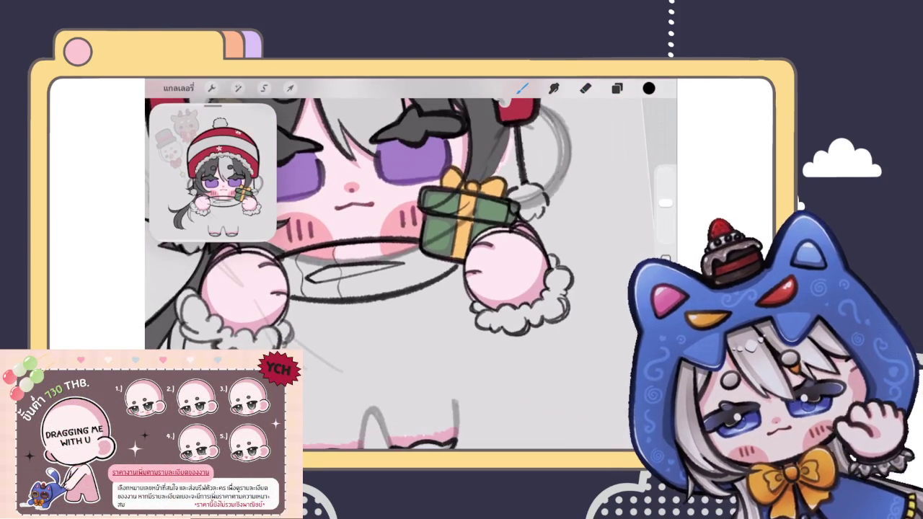
scroll(339, 267, up, 3)
scroll(339, 267, up, 3)
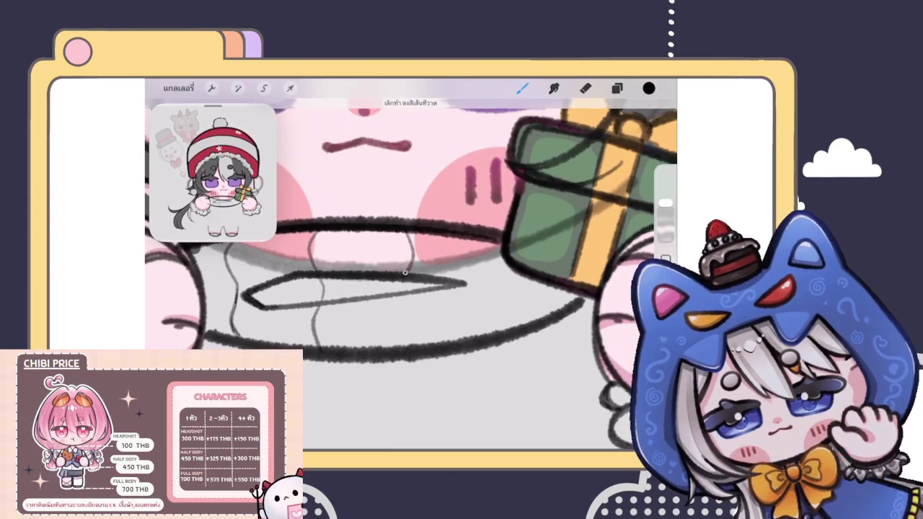
Step: Draw a short vertical collar line left of the gift, discarding a wavy stroke, then show the layers
drag(410, 285, 418, 340)
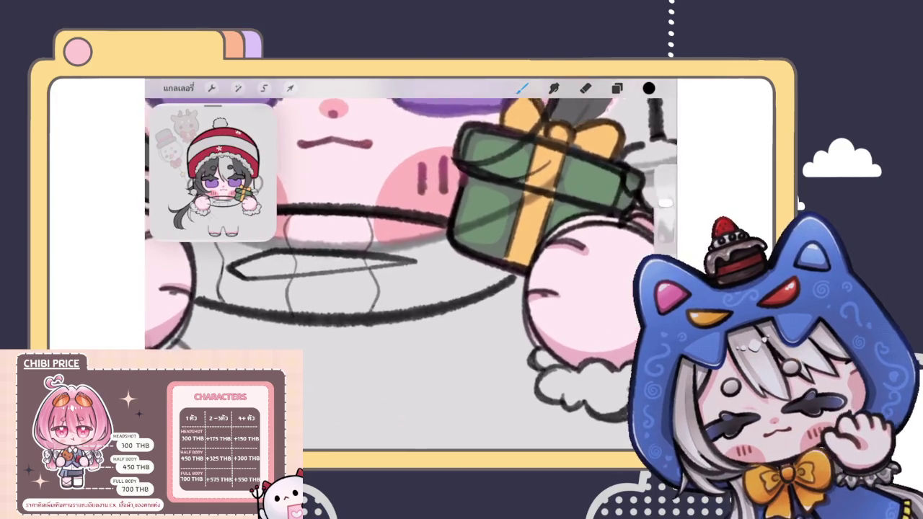
key(ctrl+z)
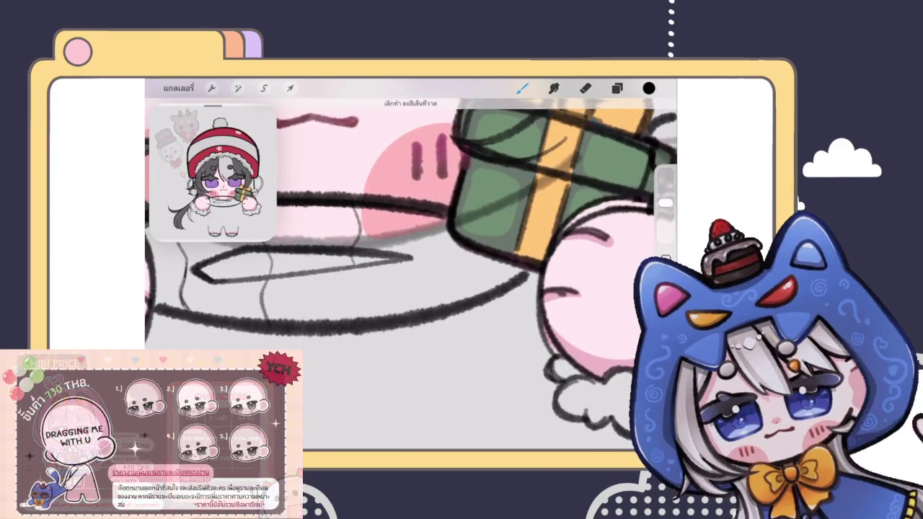
scroll(411, 267, down, 3)
scroll(412, 267, up, 3)
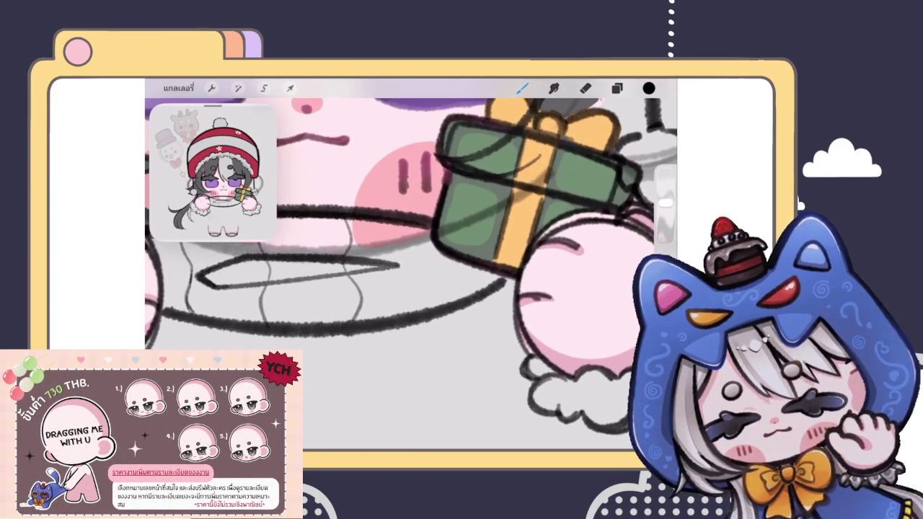
drag(417, 226, 422, 268)
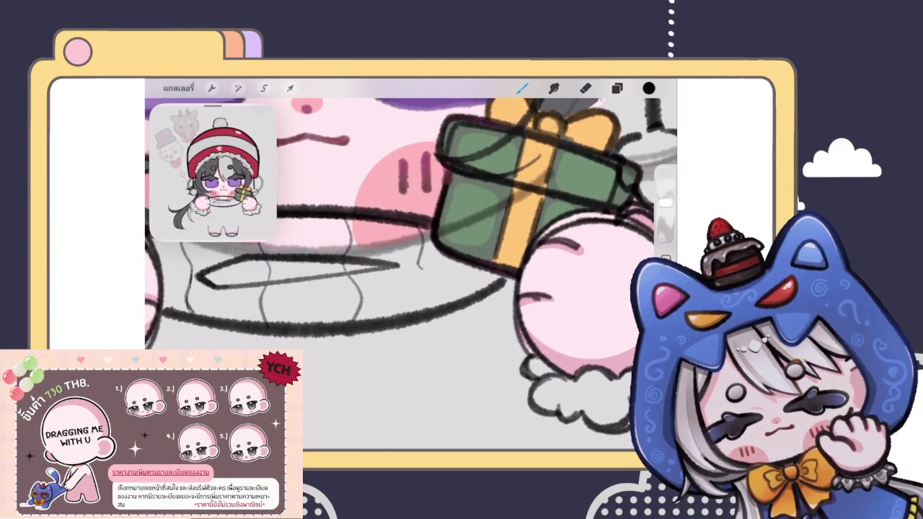
scroll(412, 267, down, 5)
scroll(411, 267, down, 3)
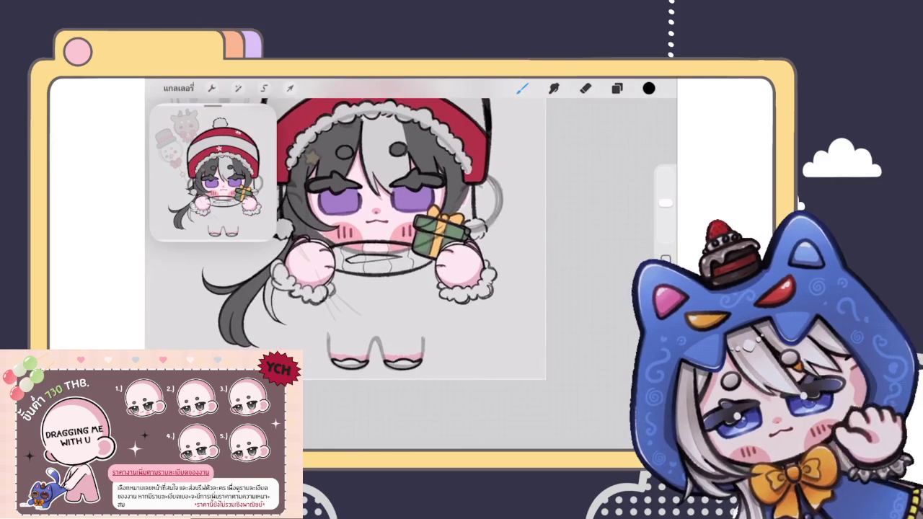
scroll(440, 231, up, 5)
scroll(411, 267, down, 3)
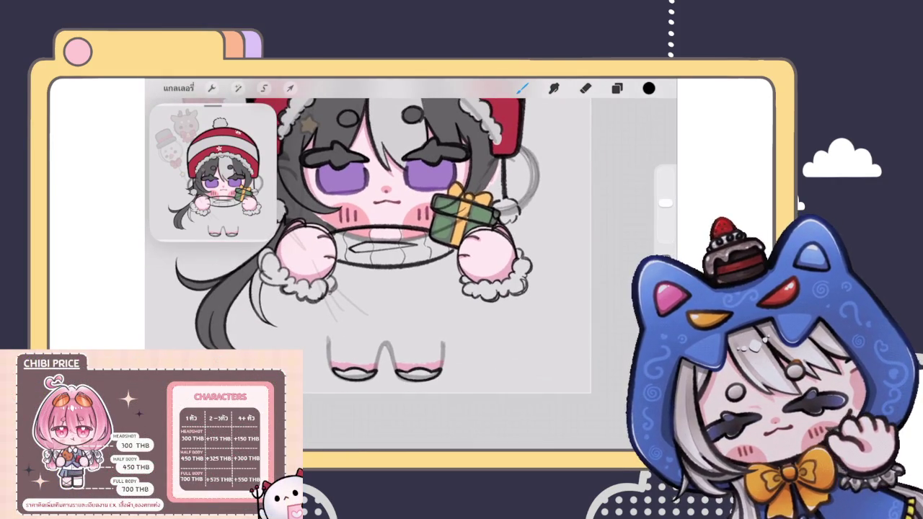
scroll(368, 230, down, 3)
scroll(368, 231, up, 3)
click(617, 88)
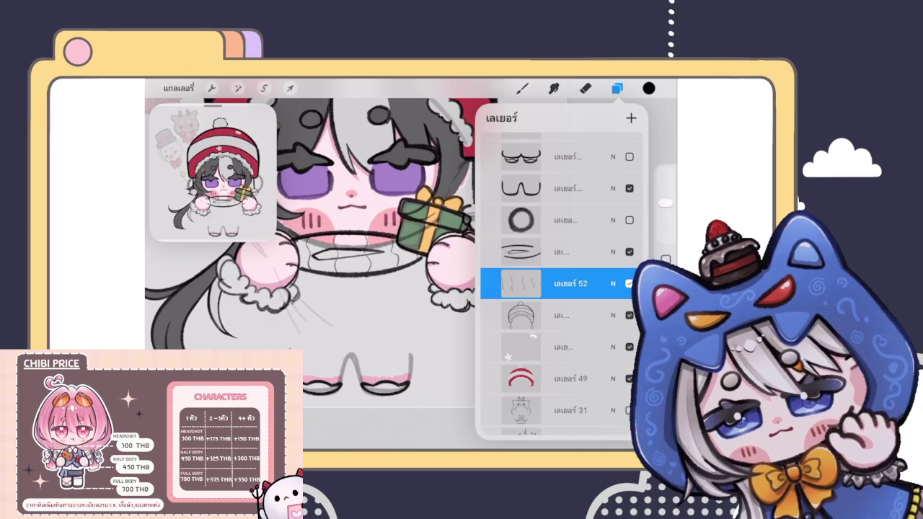
Step: Select the layer below Layer 52 and outline the scarf end's edge below the chin
click(570, 315)
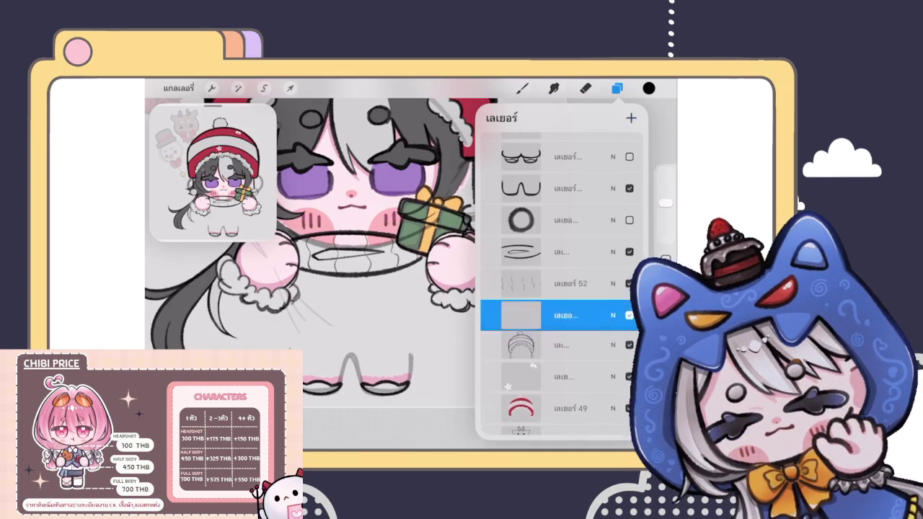
click(522, 88)
scroll(404, 266, up, 3)
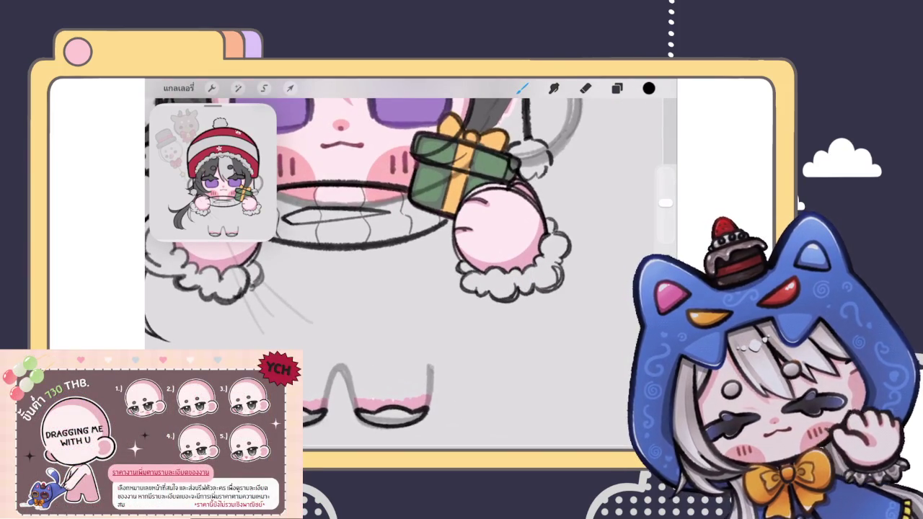
mouse_move(400, 244)
mouse_down()
mouse_move(399, 321)
mouse_move(461, 309)
mouse_move(461, 268)
mouse_up()
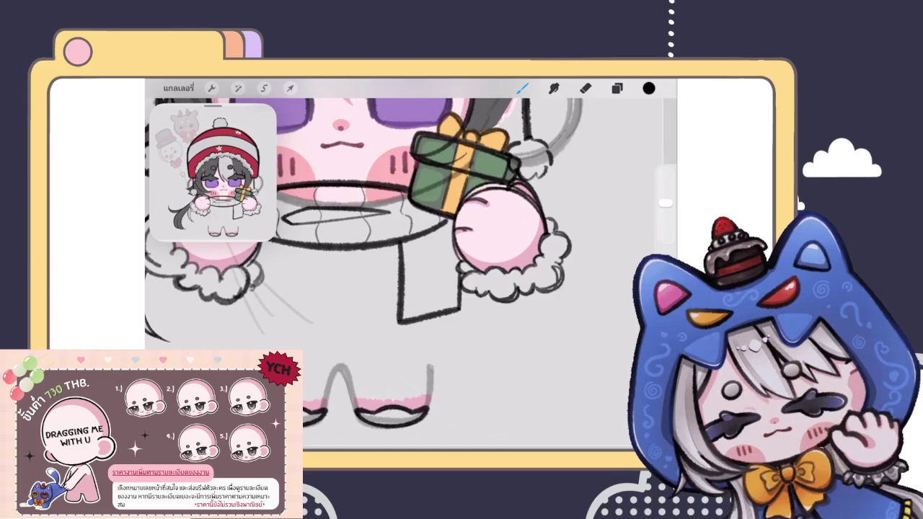
scroll(404, 275, down, 5)
scroll(371, 210, down, 5)
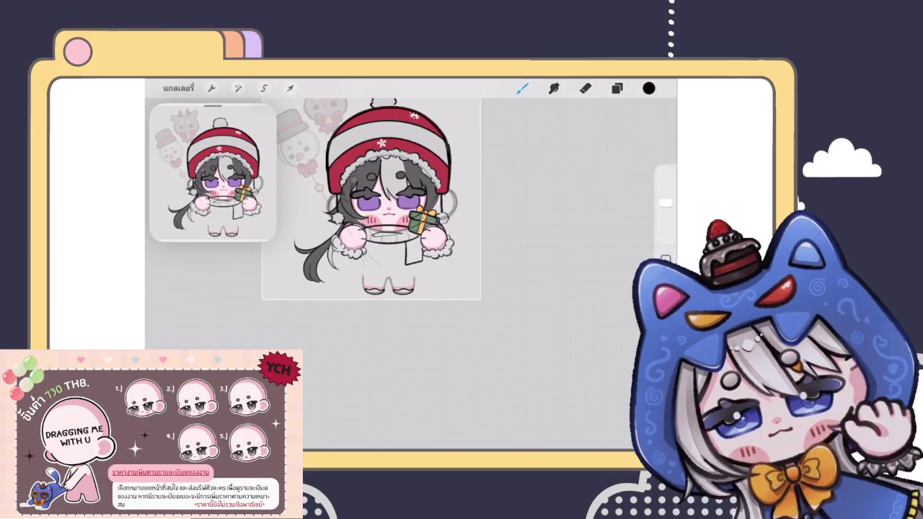
Step: Zoom in and sketch a thin diagonal fold line across the scarf end
scroll(404, 216, up, 2)
scroll(404, 216, up, 2)
scroll(404, 216, up, 2)
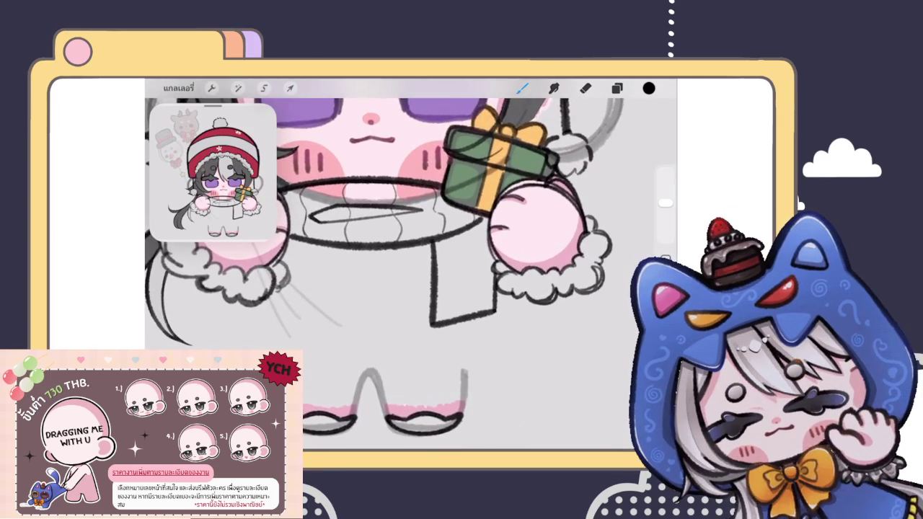
scroll(404, 217, down, 3)
scroll(404, 217, up, 3)
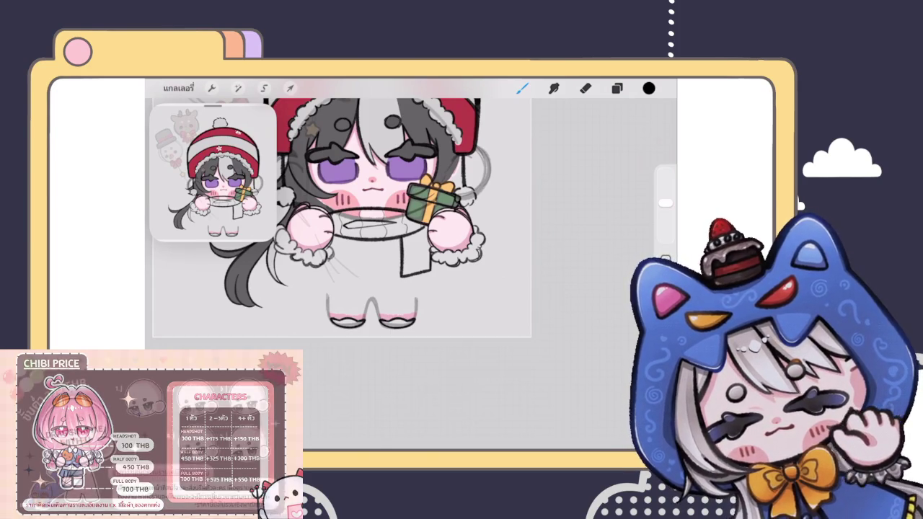
scroll(422, 240, up, 5)
drag(381, 287, 472, 249)
scroll(411, 252, down, 3)
scroll(412, 252, down, 2)
scroll(349, 230, down, 3)
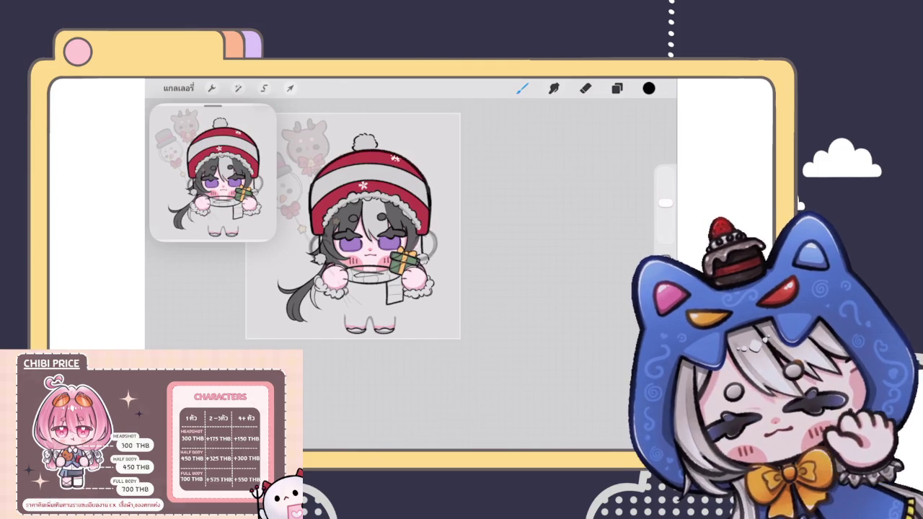
scroll(375, 274, up, 5)
Step: Outline a second scarf tail overlapping the first, redrawing it after undoing a misplaced stroke
scroll(375, 274, up, 3)
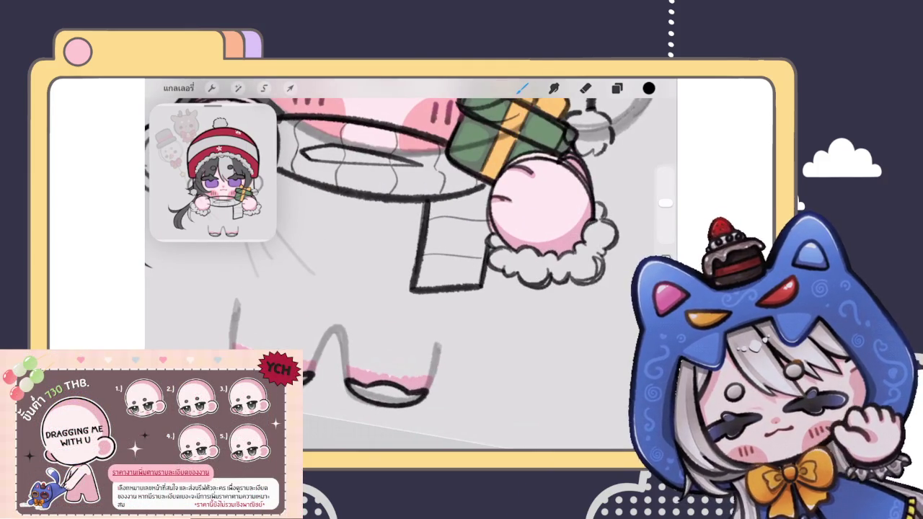
click(617, 88)
click(523, 88)
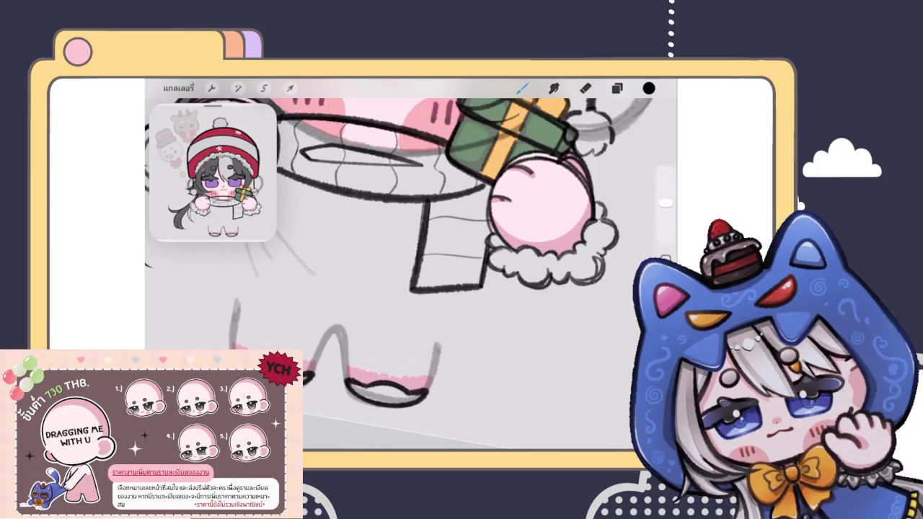
drag(395, 202, 420, 261)
scroll(411, 267, down, 5)
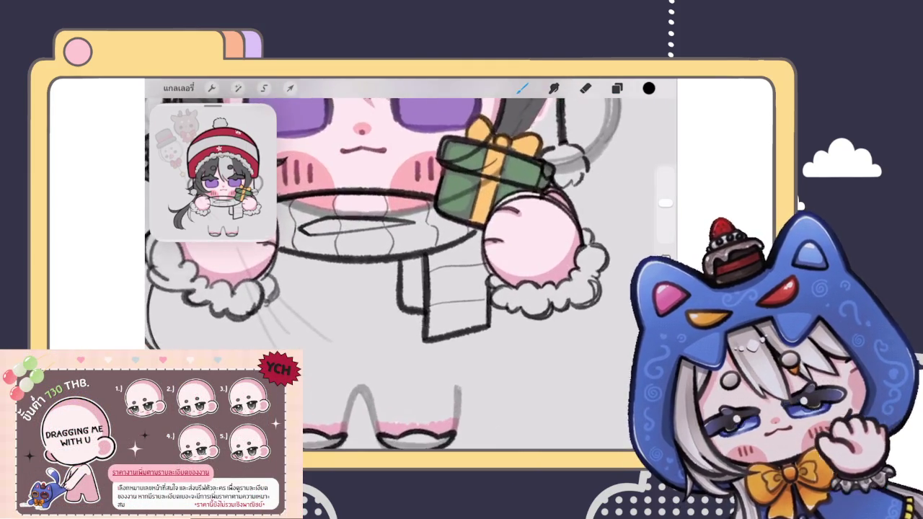
scroll(411, 267, up, 5)
key(ctrl+z)
mouse_move(403, 241)
mouse_down()
mouse_move(404, 273)
mouse_move(436, 303)
mouse_up()
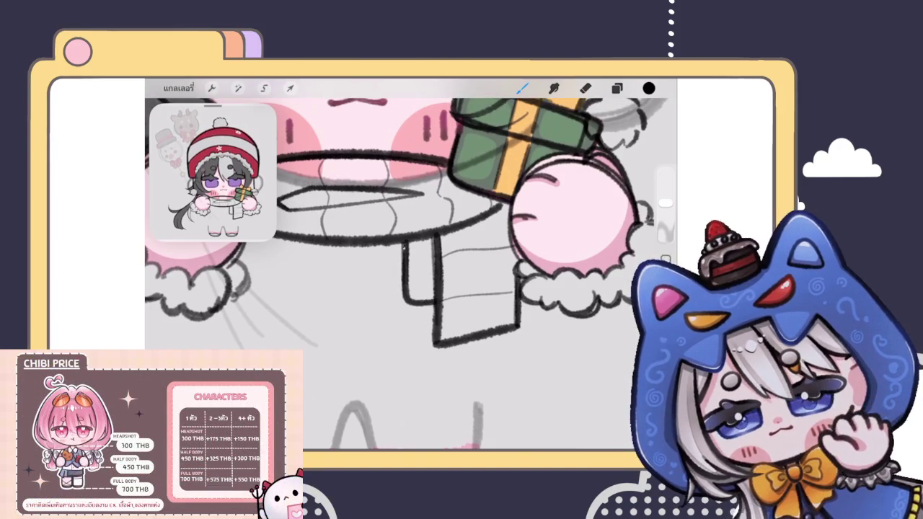
scroll(433, 282, up, 5)
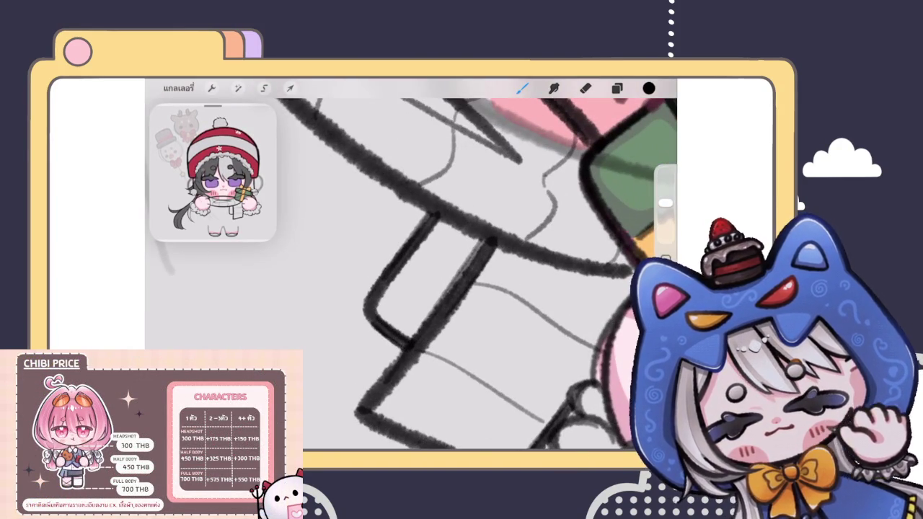
scroll(469, 267, down, 1)
scroll(411, 267, down, 3)
scroll(411, 267, up, 3)
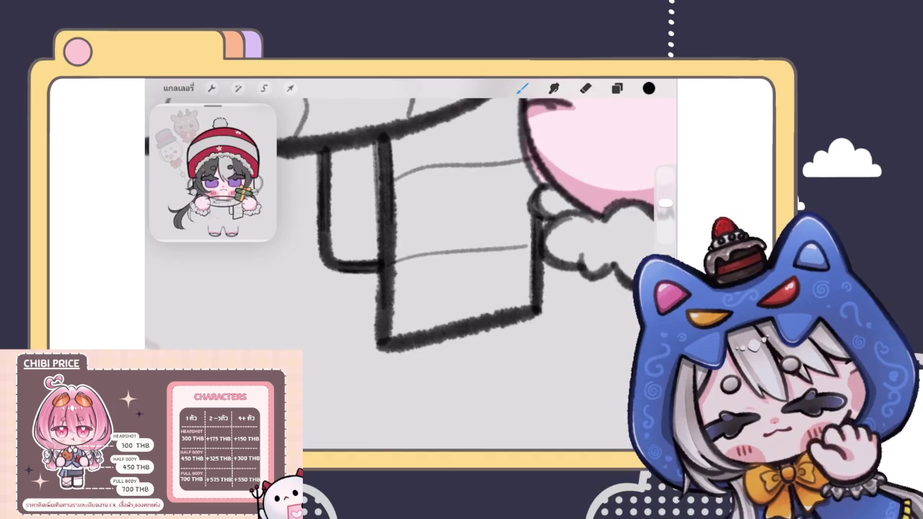
scroll(477, 216, up, 1)
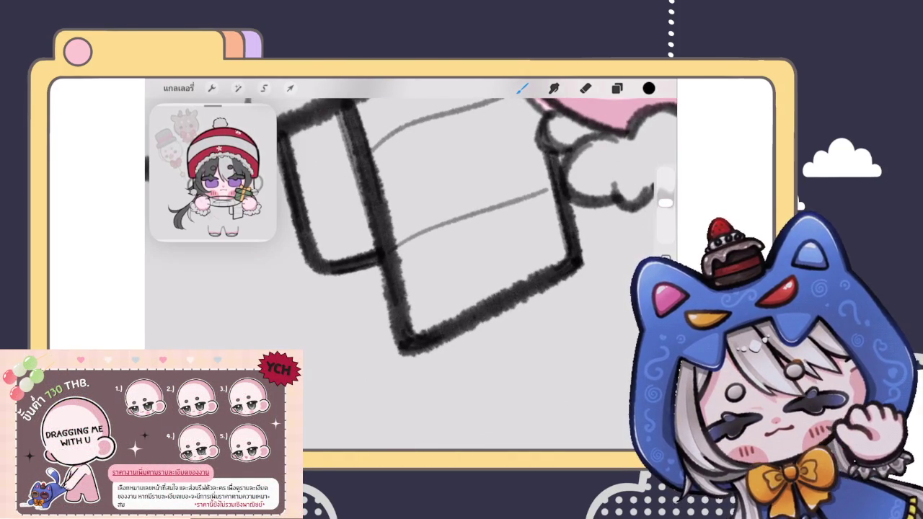
scroll(411, 267, down, 2)
scroll(411, 267, down, 3)
scroll(411, 267, down, 2)
scroll(412, 267, down, 2)
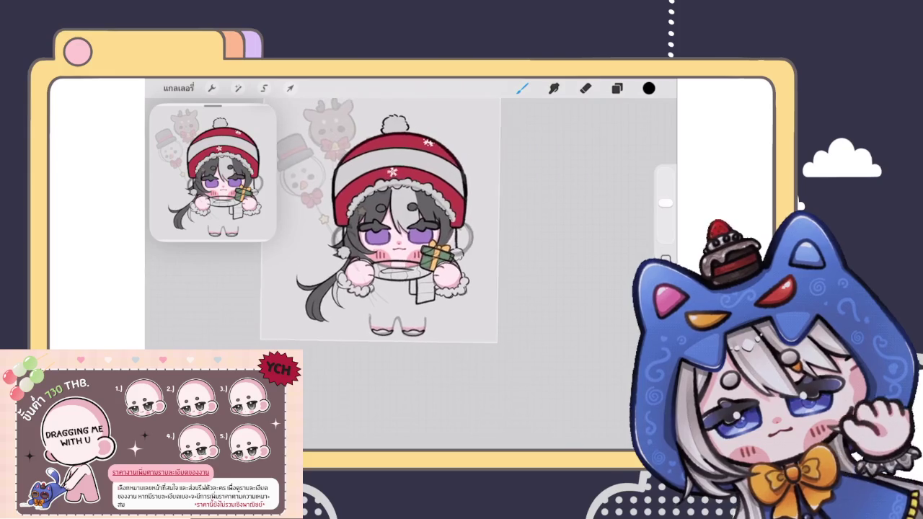
scroll(411, 267, up, 3)
scroll(412, 267, up, 3)
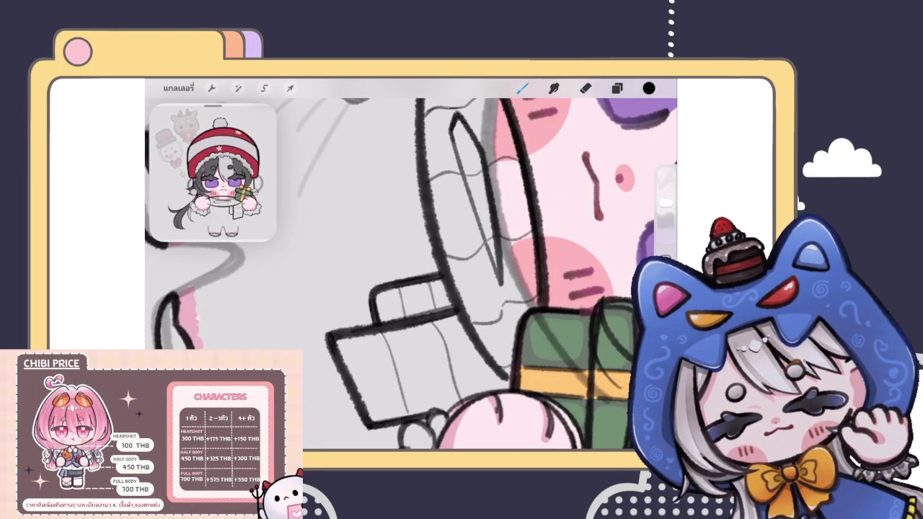
scroll(412, 266, down, 2)
scroll(411, 266, down, 2)
scroll(411, 267, down, 2)
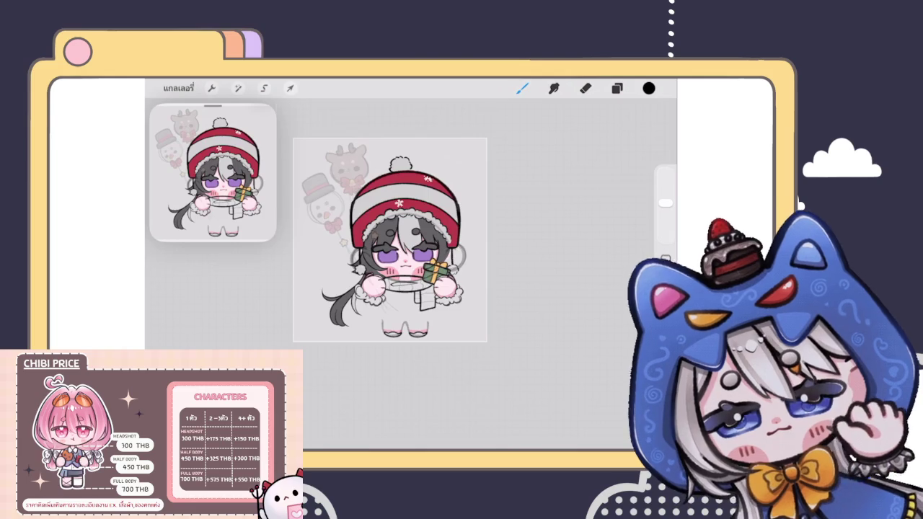
Step: Zoom the chibi drawing back in and show the Layers panel from the top toolbar
scroll(391, 315, up, 5)
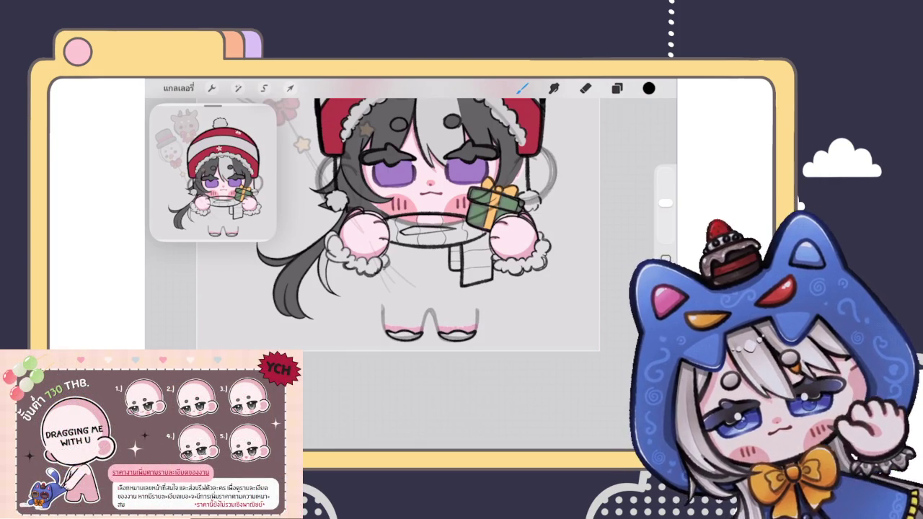
scroll(396, 217, up, 3)
click(617, 88)
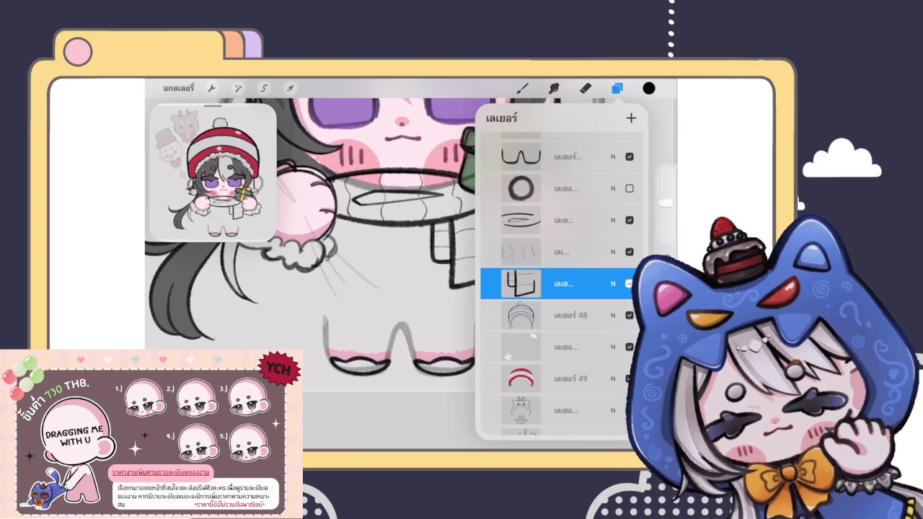
Step: Select the lineart layer just below layer 48 and return to the canvas
click(521, 316)
click(521, 347)
click(521, 379)
click(520, 347)
click(522, 88)
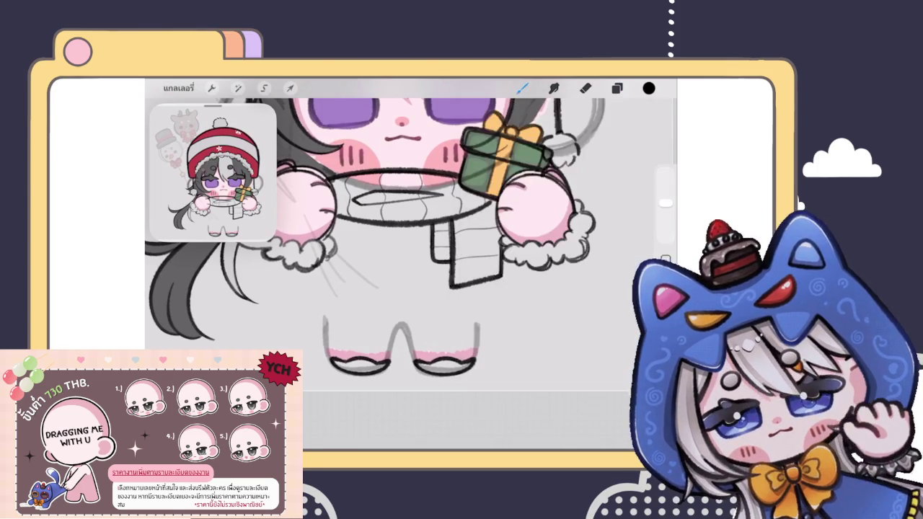
scroll(288, 278, up, 2)
scroll(397, 217, down, 3)
scroll(361, 217, down, 2)
scroll(411, 217, up, 2)
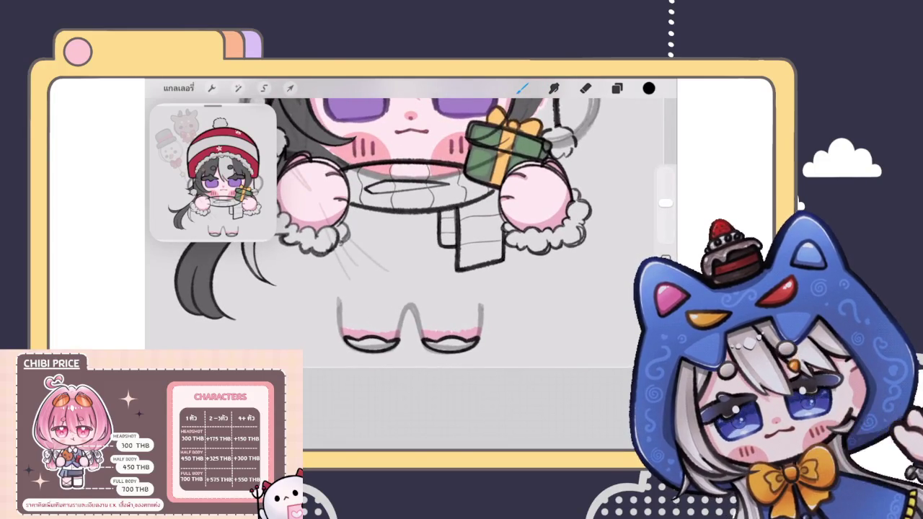
scroll(411, 216, down, 2)
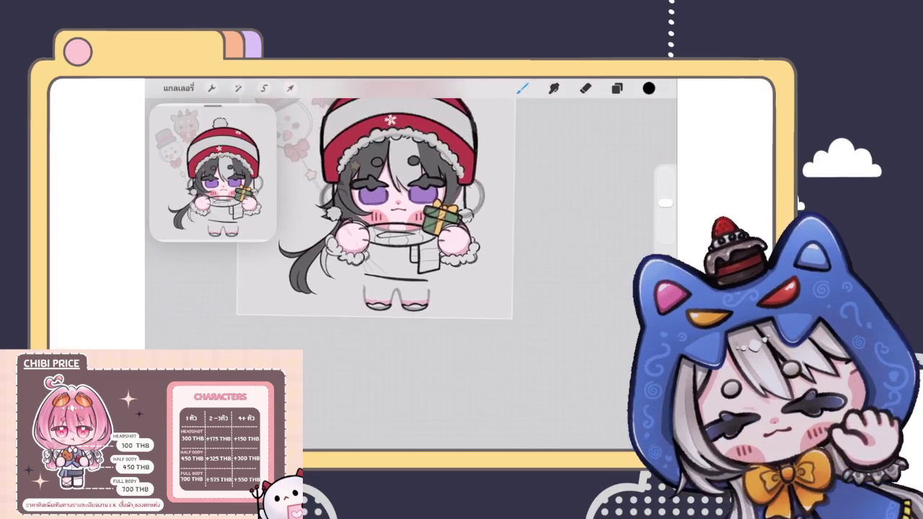
scroll(412, 216, up, 2)
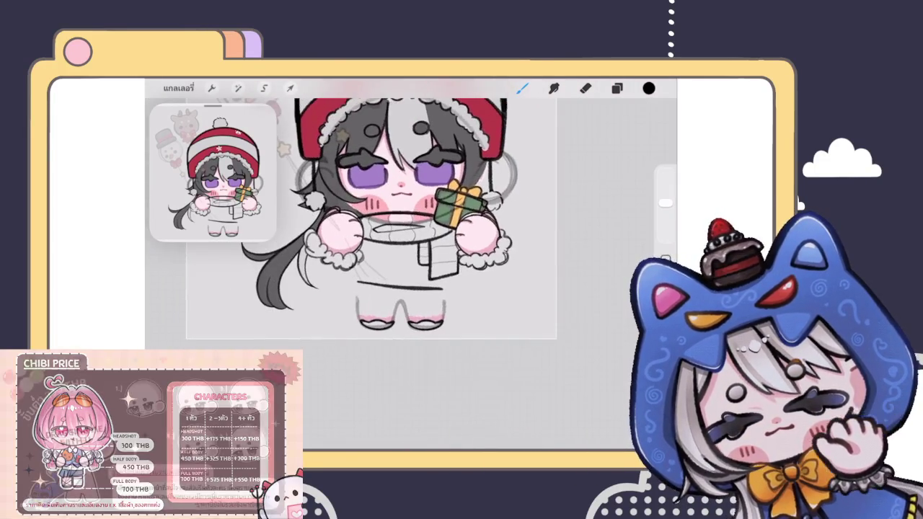
scroll(411, 217, up, 1)
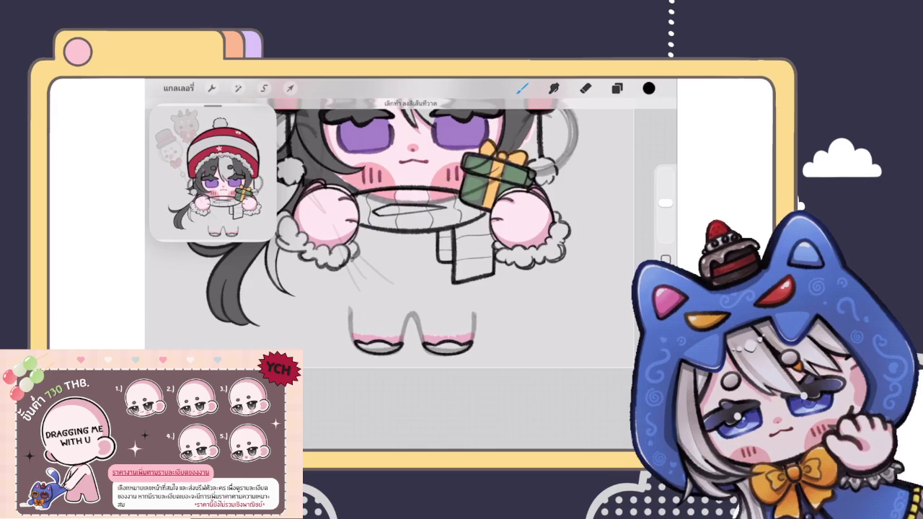
scroll(411, 238, up, 2)
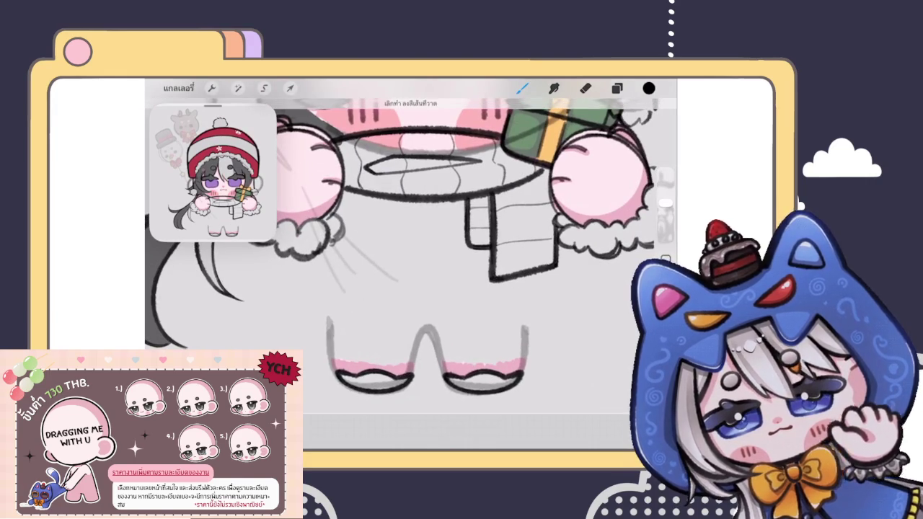
Step: Extend the chest line toward the right arm, undoing the stray stroke at its left end
drag(463, 310, 518, 295)
drag(312, 256, 322, 292)
scroll(411, 238, down, 2)
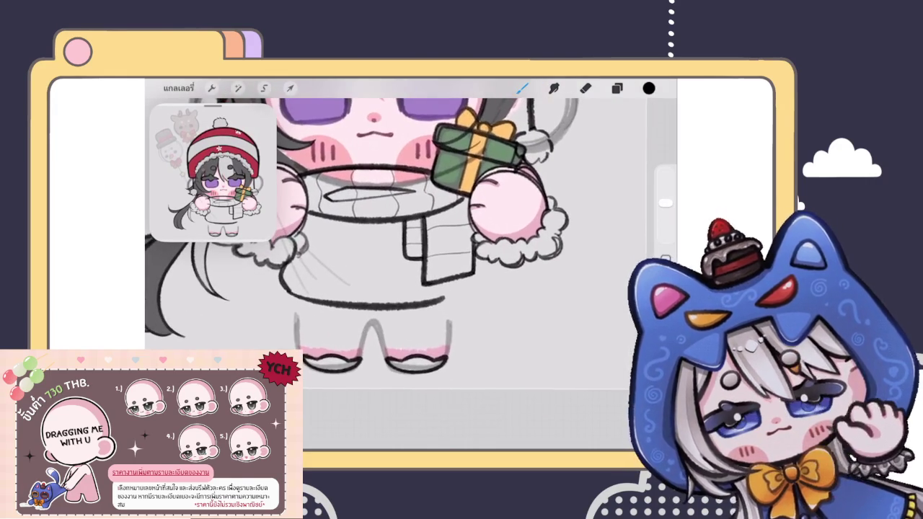
scroll(368, 217, down, 3)
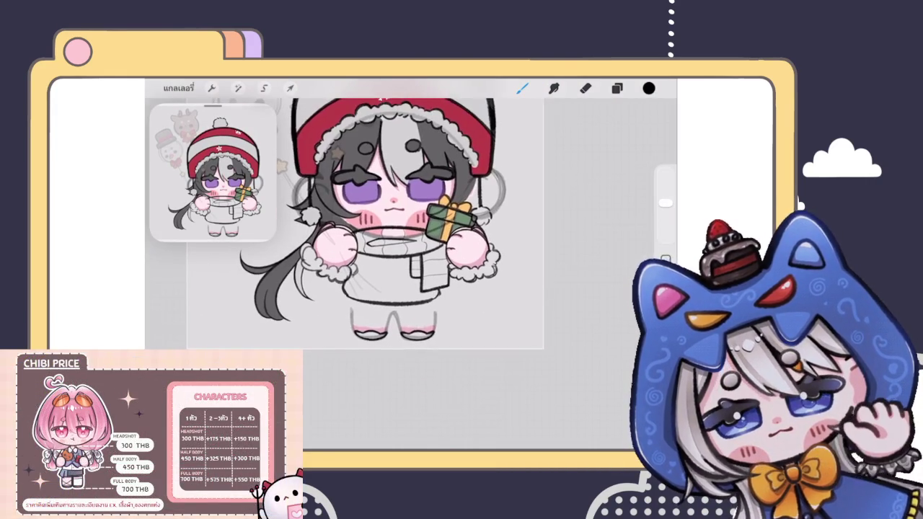
scroll(401, 217, down, 3)
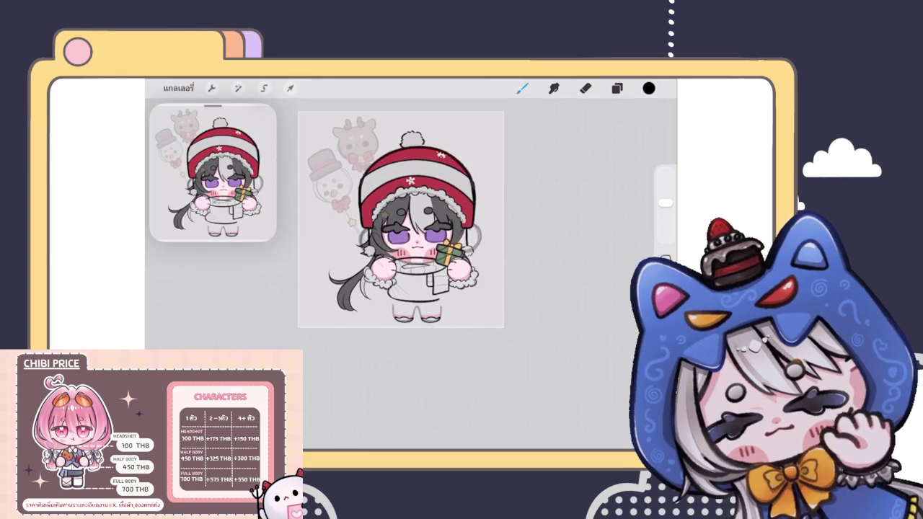
scroll(411, 259, up, 3)
scroll(411, 259, up, 2)
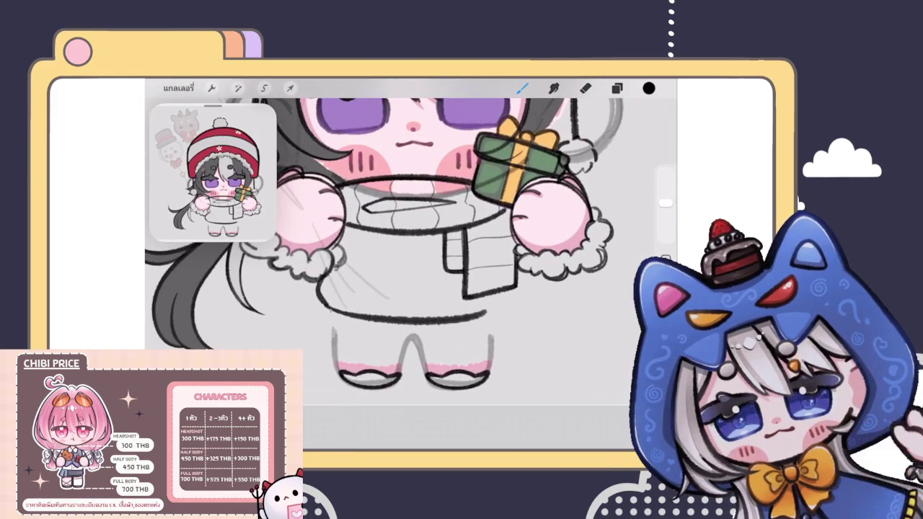
key(ctrl+z)
scroll(411, 238, down, 3)
scroll(411, 239, down, 2)
scroll(393, 247, down, 2)
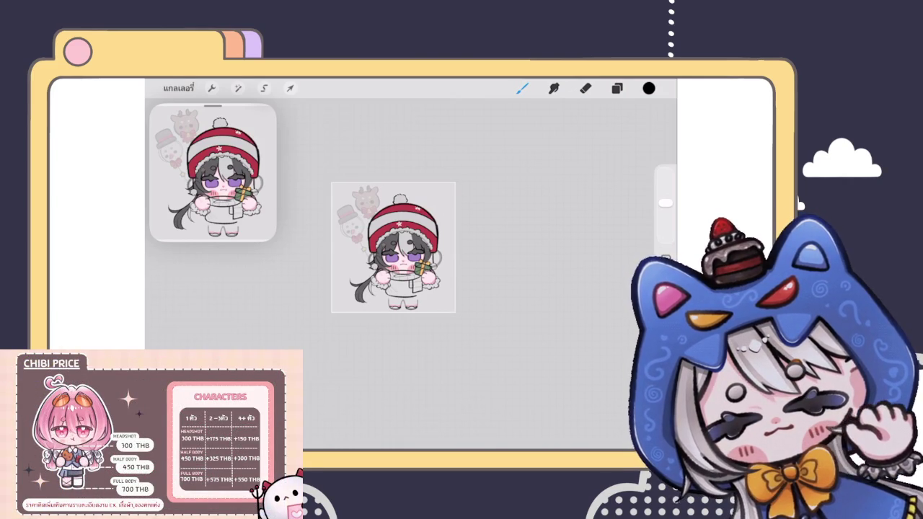
scroll(394, 248, up, 5)
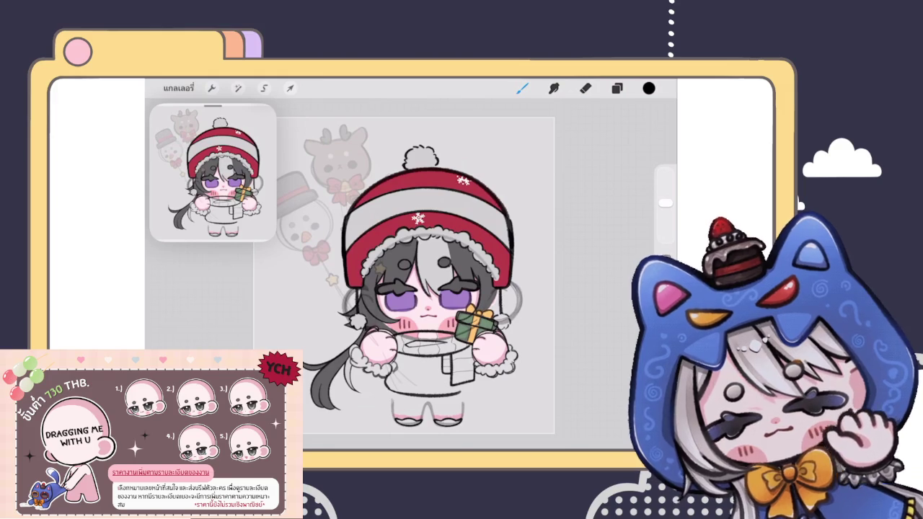
scroll(422, 275, up, 5)
click(649, 88)
click(649, 88)
scroll(411, 275, down, 5)
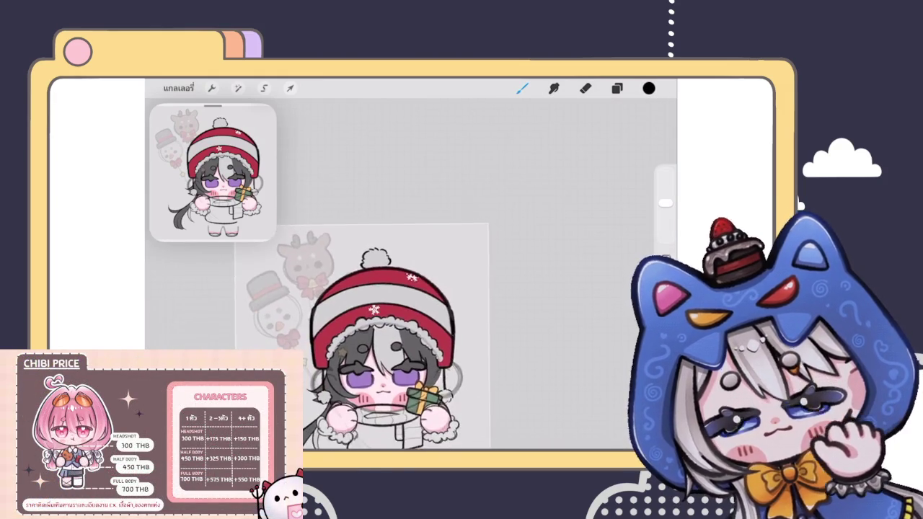
scroll(411, 274, up, 1)
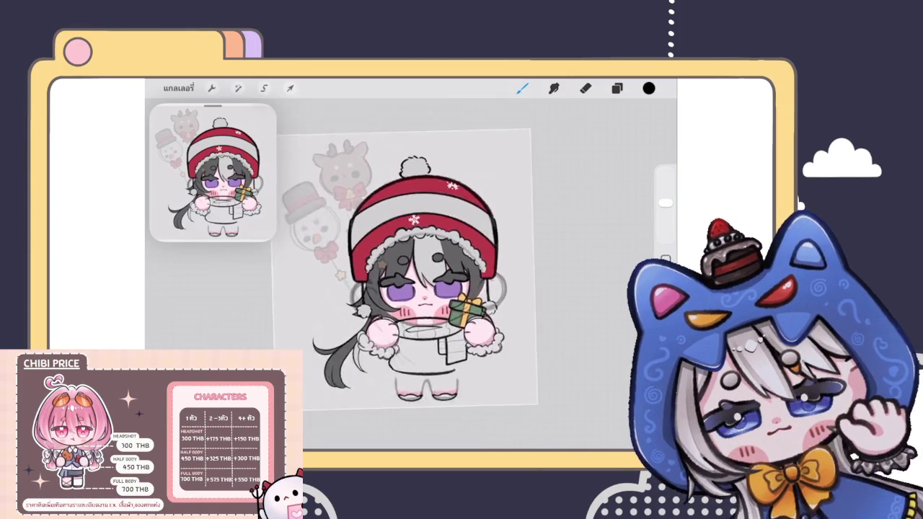
click(617, 88)
Step: Merge the snowflake layer down into the red hat layer and move it lower in the stack
scroll(561, 289, up, 3)
scroll(561, 288, up, 3)
scroll(561, 288, down, 5)
scroll(561, 289, down, 2)
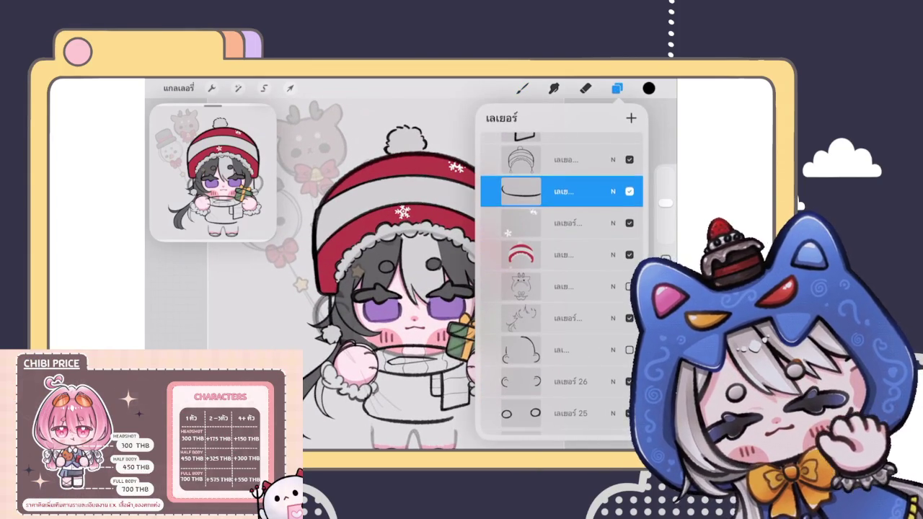
click(561, 223)
click(561, 223)
click(412, 300)
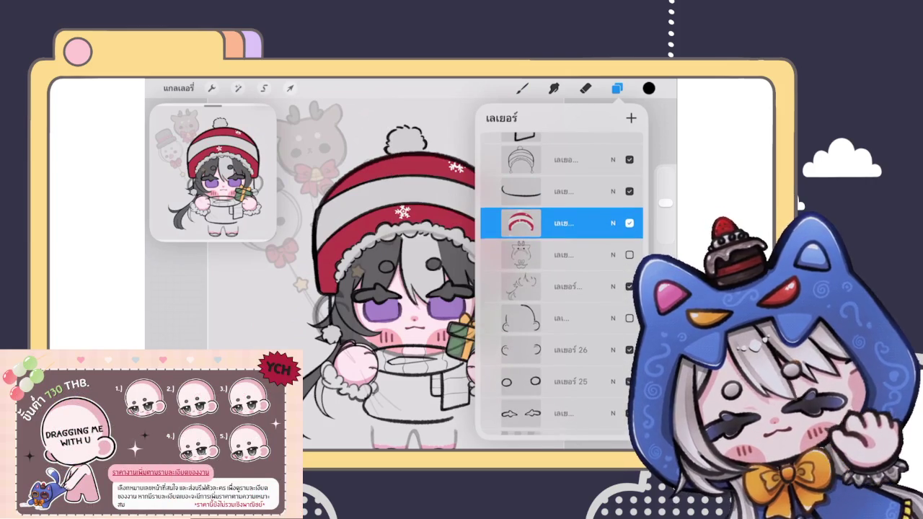
mouse_move(561, 220)
mouse_down()
mouse_move(575, 425)
mouse_move(573, 289)
mouse_up()
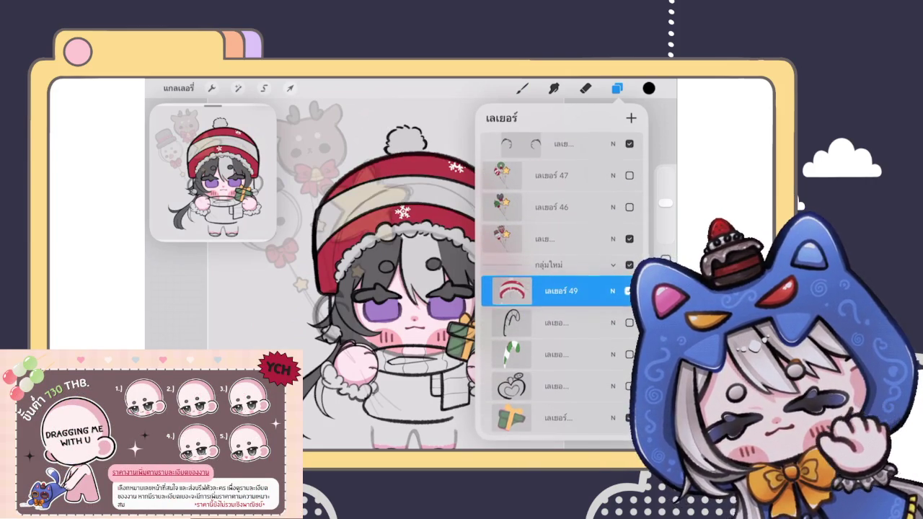
Step: Raise the balloon layer's opacity to maximum and close the layers list
click(612, 289)
drag(518, 258, 634, 258)
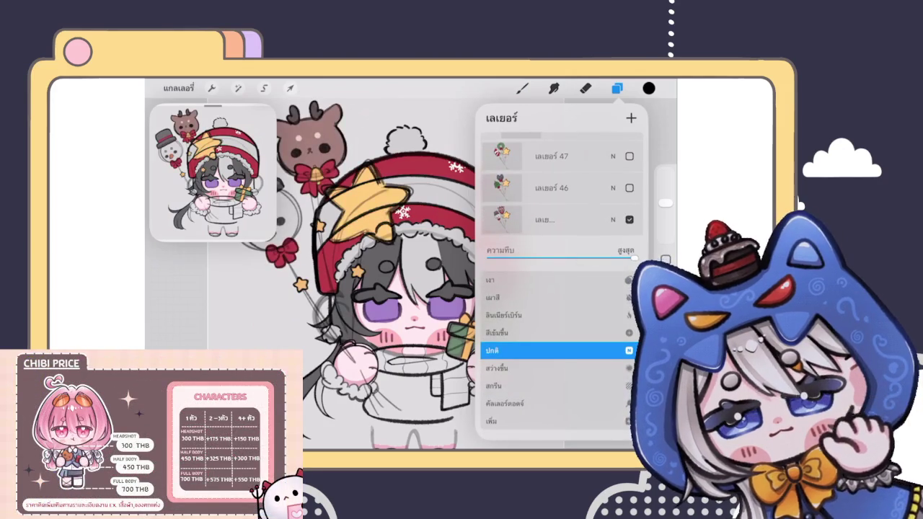
click(629, 349)
click(617, 88)
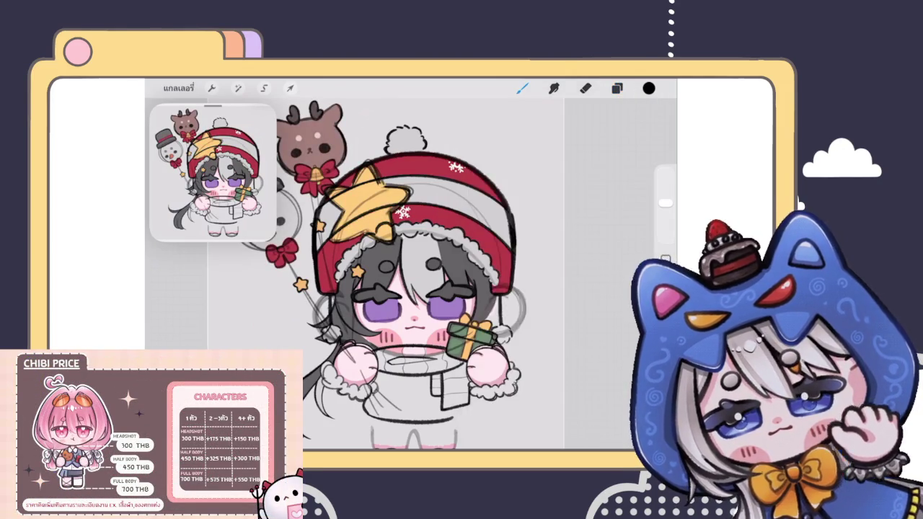
scroll(412, 275, down, 5)
scroll(411, 267, up, 5)
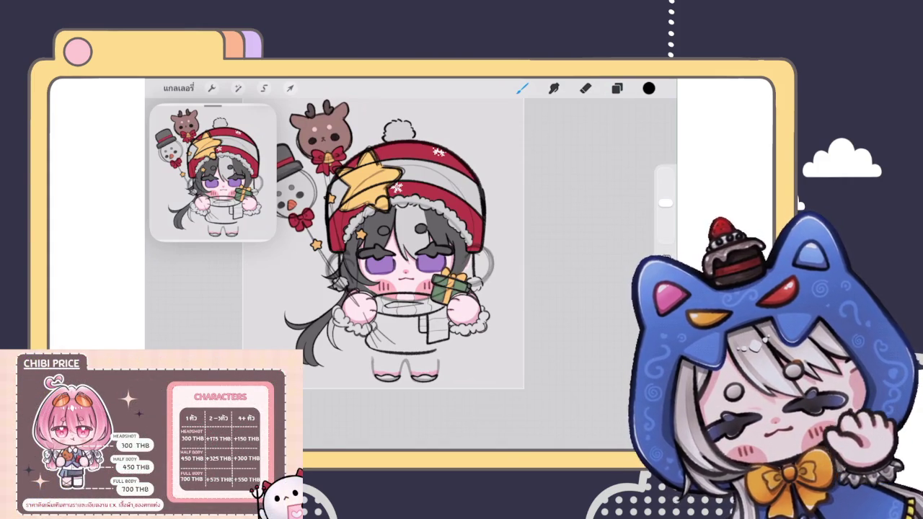
Step: Collapse the expanded layer group, return to the brush, and pan toward the empty area beside the star
scroll(404, 260, up, 5)
click(617, 88)
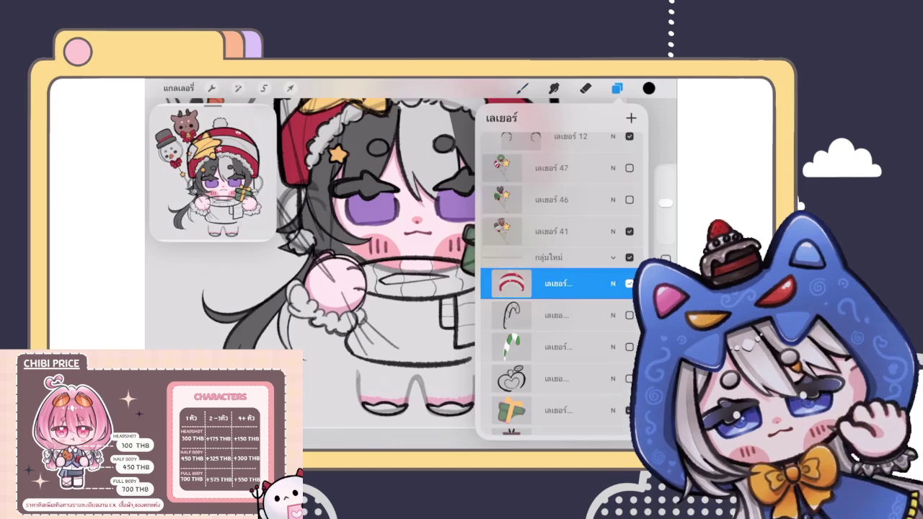
click(613, 258)
scroll(563, 288, up, 3)
scroll(563, 289, up, 3)
scroll(563, 288, up, 2)
scroll(563, 289, up, 2)
scroll(563, 289, up, 2)
scroll(563, 289, up, 2)
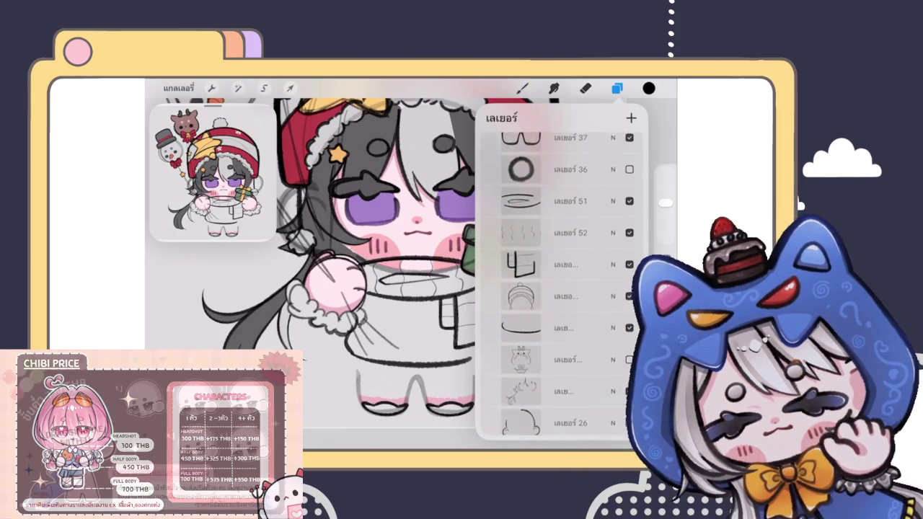
click(522, 88)
drag(404, 259, 549, 332)
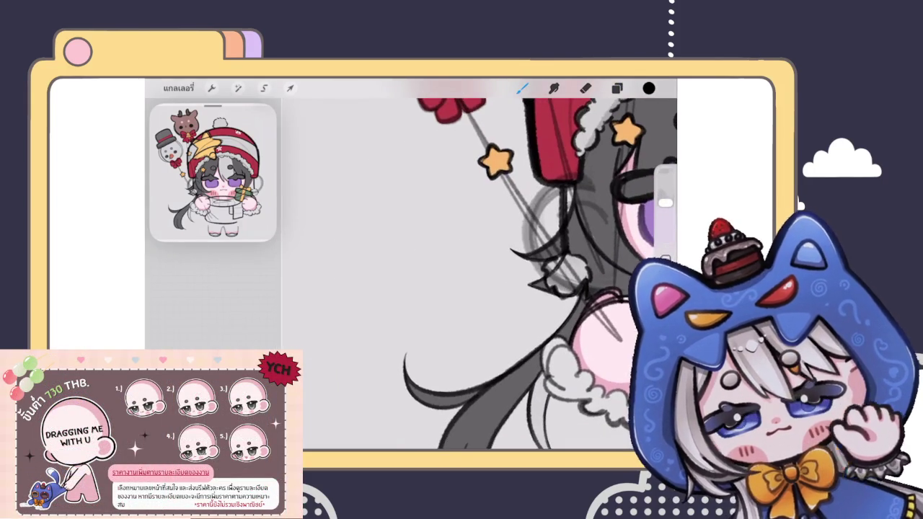
Step: Sketch a circle left of the star with an inner face circle, checkmark and Thai word นี้
drag(390, 295, 404, 189)
scroll(422, 267, up, 3)
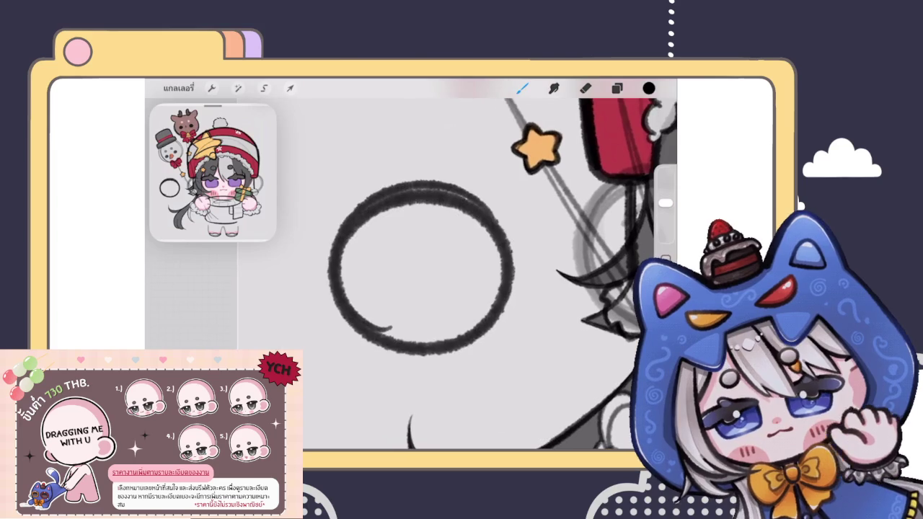
key(ctrl+z)
mouse_move(361, 346)
mouse_down()
mouse_move(422, 189)
mouse_move(323, 279)
mouse_move(423, 349)
mouse_up()
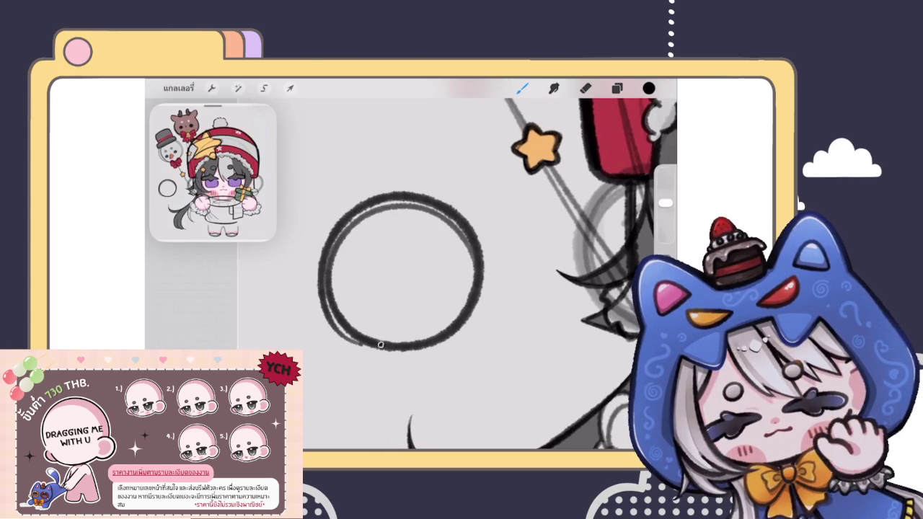
drag(403, 243, 390, 244)
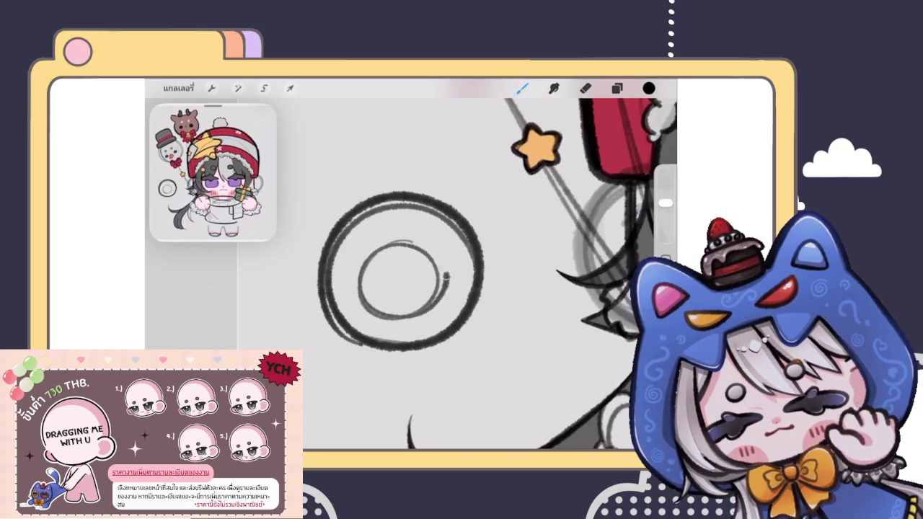
drag(456, 186, 431, 233)
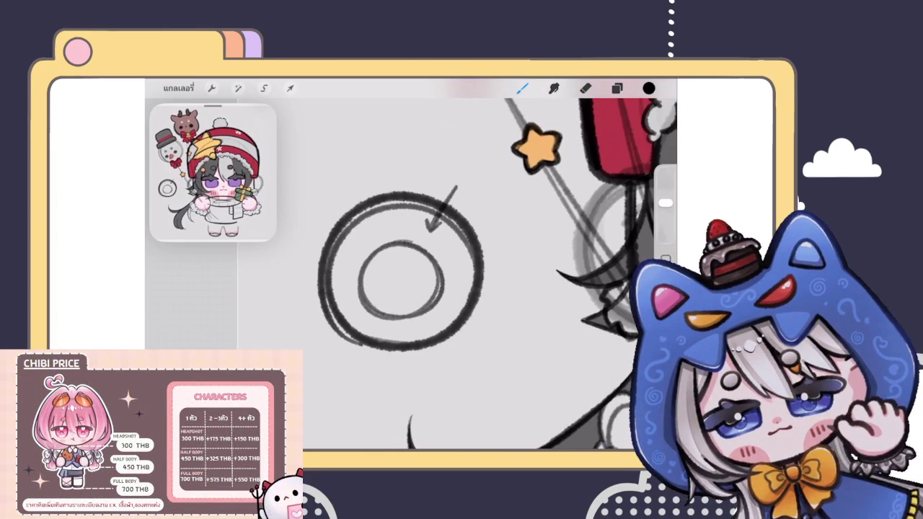
mouse_move(458, 157)
mouse_down()
mouse_move(458, 173)
mouse_move(469, 169)
mouse_up()
mouse_move(463, 154)
mouse_down()
mouse_move(476, 145)
mouse_move(488, 173)
mouse_move(501, 160)
mouse_up()
mouse_move(386, 267)
mouse_down()
mouse_move(417, 276)
mouse_move(397, 297)
mouse_up()
click(412, 301)
click(405, 287)
click(374, 281)
click(424, 287)
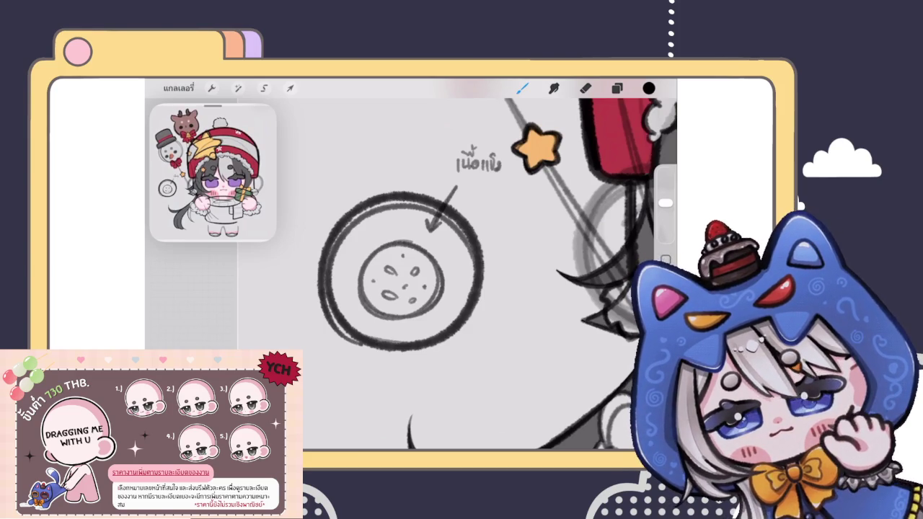
Step: Add an arrow into the inner circle, a handwritten Thai label, a wavy outline and scribbles
drag(338, 199, 380, 258)
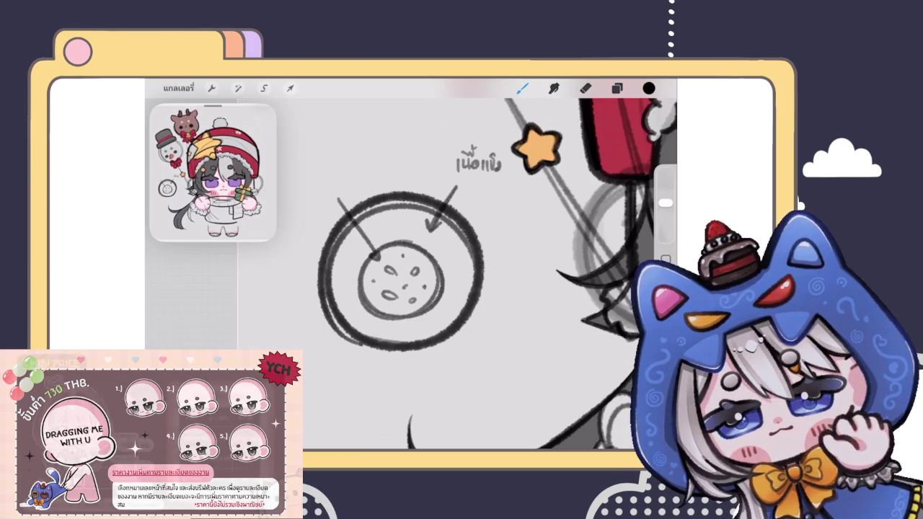
mouse_move(308, 168)
mouse_down()
mouse_move(311, 180)
mouse_move(324, 180)
mouse_move(322, 166)
mouse_up()
mouse_move(320, 162)
mouse_down()
mouse_move(336, 180)
mouse_move(352, 177)
mouse_up()
mouse_move(345, 246)
mouse_down()
mouse_move(381, 221)
mouse_move(449, 267)
mouse_move(406, 332)
mouse_move(357, 276)
mouse_move(368, 243)
mouse_move(402, 310)
mouse_up()
mouse_move(375, 267)
mouse_down()
mouse_move(429, 303)
mouse_move(415, 292)
mouse_up()
scroll(404, 274, down, 3)
Step: Erase the circle doodle, its label and inner sketch with an enlarged eraser
click(585, 88)
drag(368, 252, 395, 275)
scroll(404, 274, up, 2)
drag(665, 232, 665, 216)
mouse_move(329, 232)
mouse_down()
mouse_move(362, 237)
mouse_move(355, 280)
mouse_move(390, 317)
mouse_move(400, 246)
mouse_up()
drag(404, 303, 415, 231)
scroll(433, 289, down, 3)
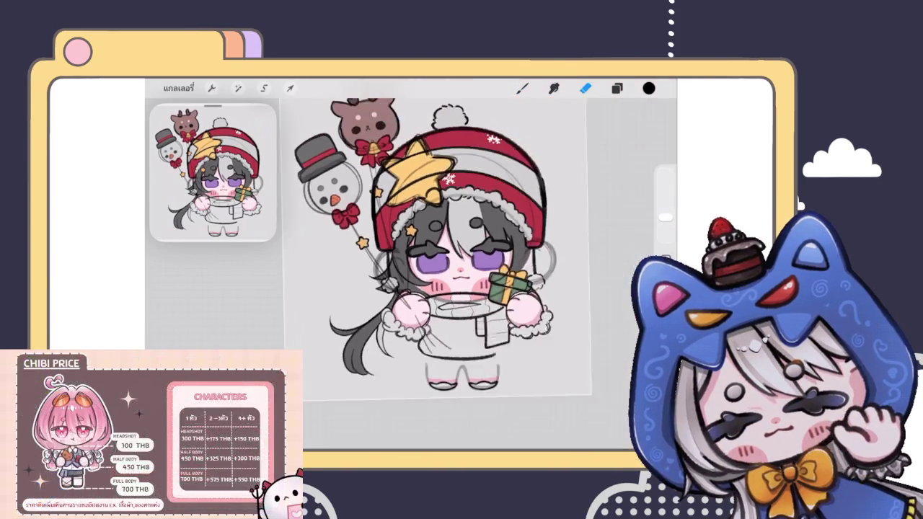
Step: Delete the line-sketch layer and make the character layer active
click(617, 88)
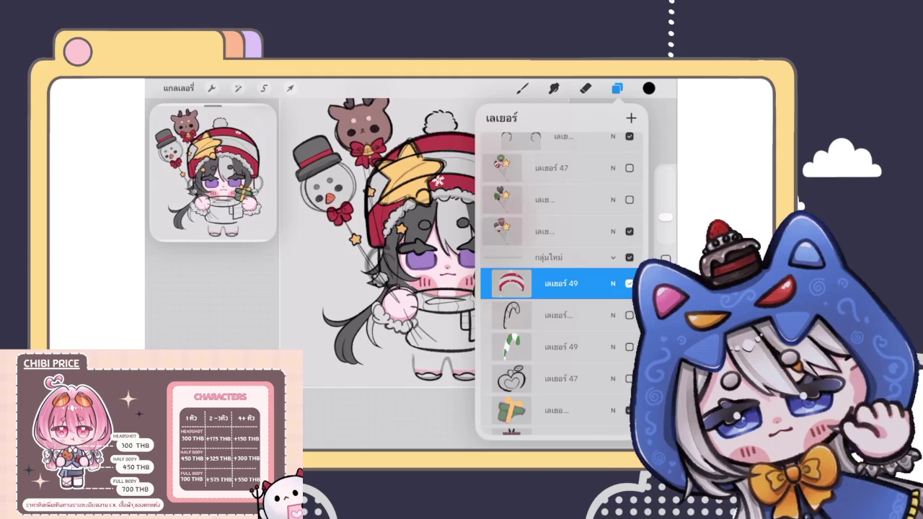
click(617, 88)
click(523, 88)
click(523, 88)
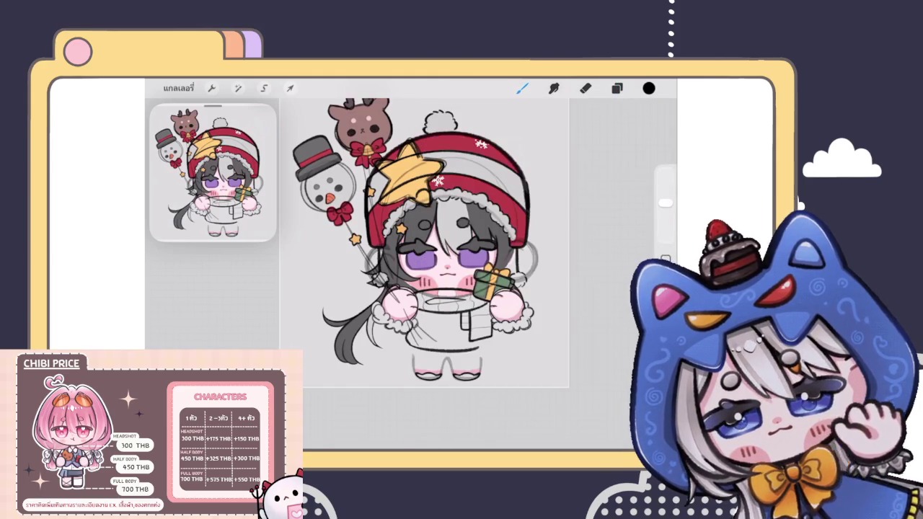
click(617, 88)
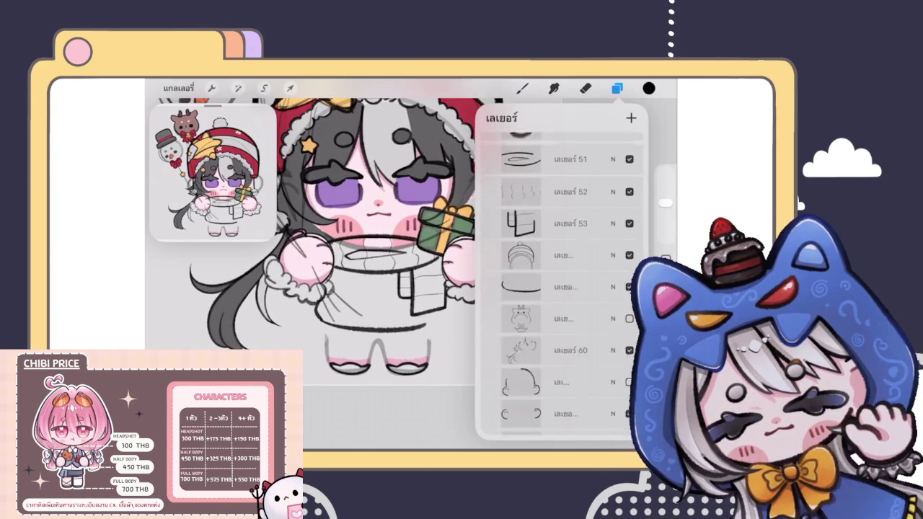
scroll(563, 281, down, 1)
drag(577, 271, 519, 271)
click(619, 271)
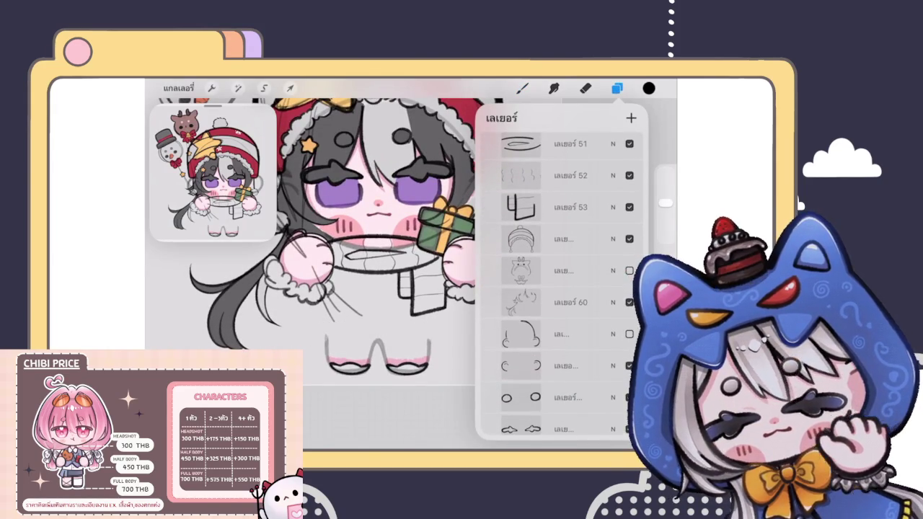
click(563, 271)
click(617, 88)
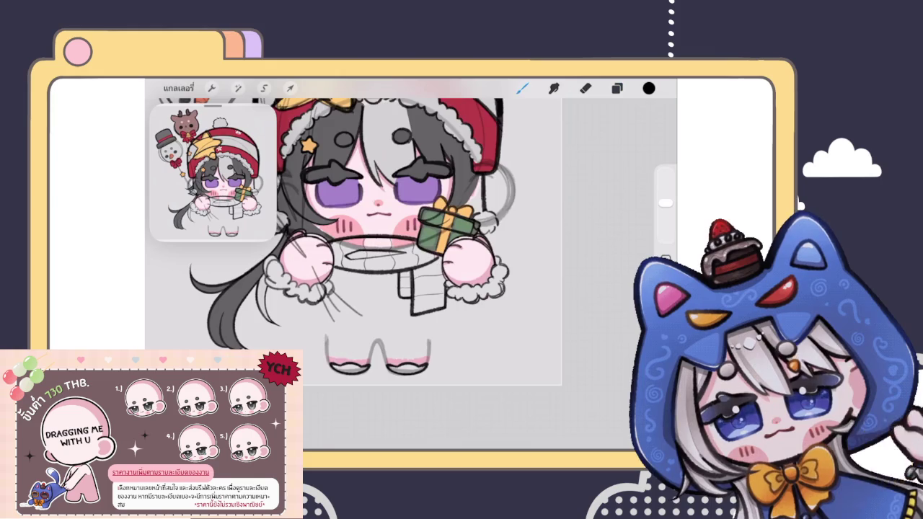
Step: Zoom into the body and draw the coat's bottom outline below the mittens, undoing to retry
scroll(404, 252, up, 3)
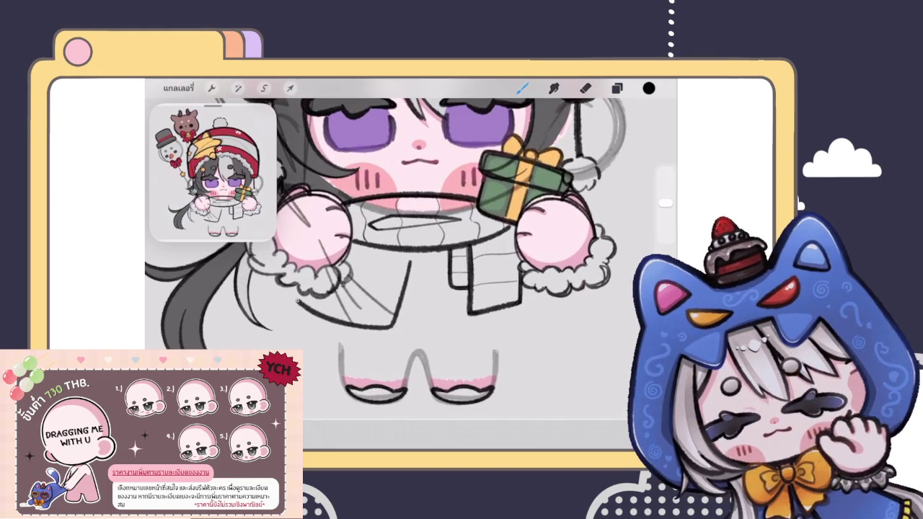
scroll(404, 252, down, 2)
scroll(404, 253, down, 2)
scroll(394, 229, down, 1)
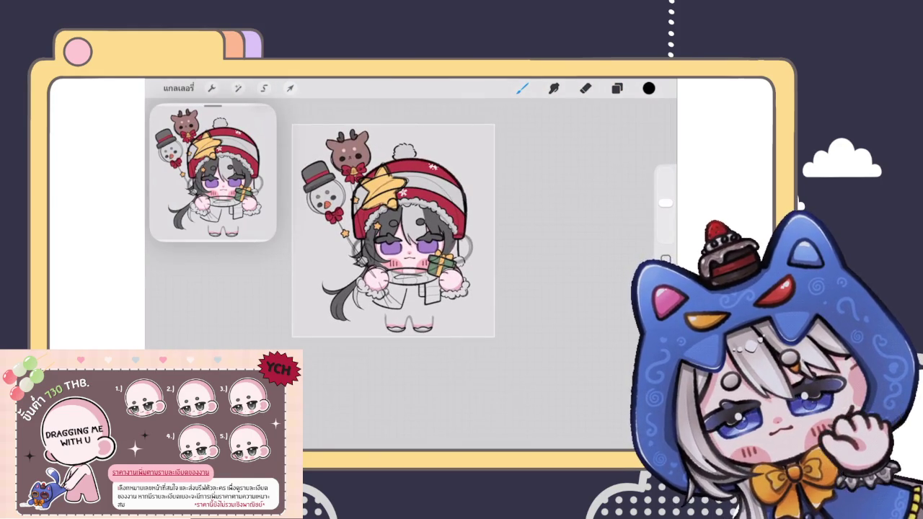
scroll(390, 311, up, 3)
scroll(389, 310, up, 2)
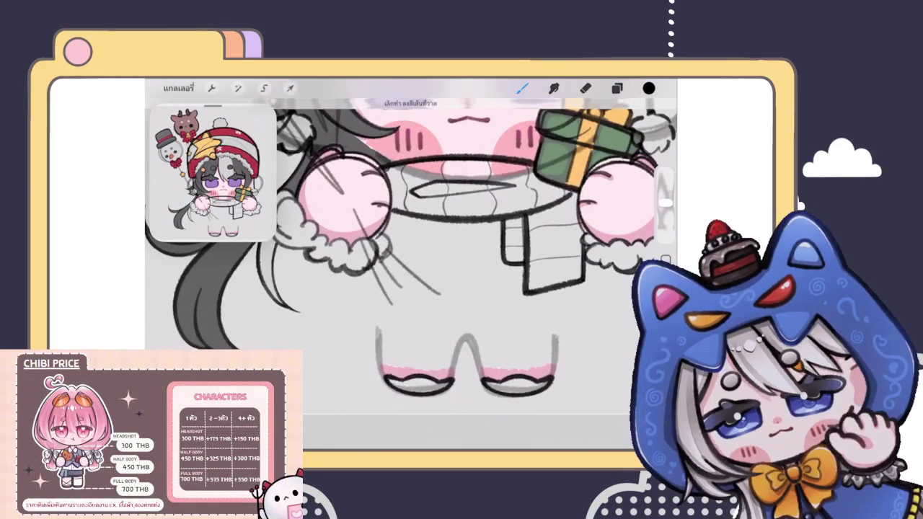
mouse_move(332, 276)
mouse_down()
mouse_move(334, 295)
mouse_move(451, 300)
mouse_move(456, 232)
mouse_move(447, 311)
mouse_move(335, 274)
mouse_move(314, 290)
mouse_move(451, 306)
mouse_move(454, 210)
mouse_up()
key(ctrl+z)
scroll(411, 252, up, 1)
key(ctrl+z)
Step: Try a stroke along the coat's right side, undo it, and reframe the view
scroll(411, 274, down, 3)
scroll(383, 217, down, 3)
scroll(390, 275, up, 3)
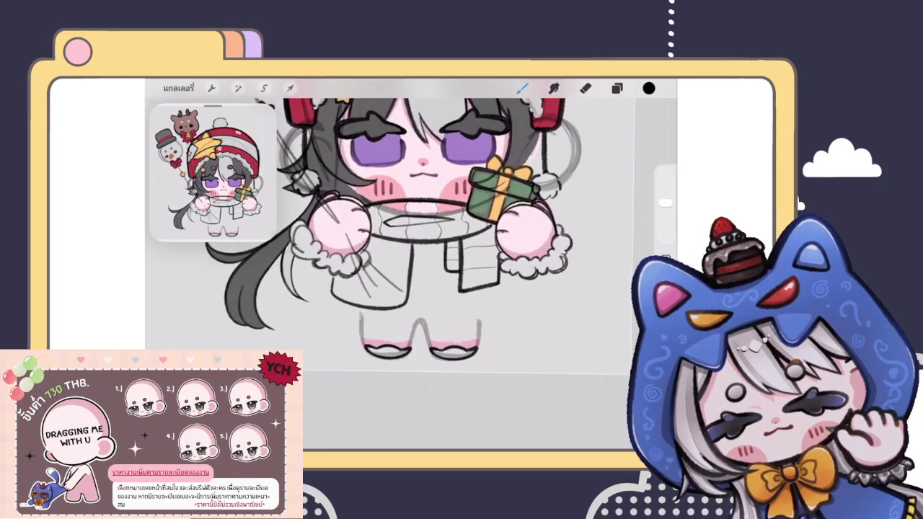
scroll(389, 288, up, 3)
key(ctrl+z)
mouse_move(324, 343)
mouse_down()
mouse_move(436, 216)
mouse_move(425, 328)
mouse_move(303, 321)
mouse_move(299, 277)
mouse_move(289, 315)
mouse_up()
key(ctrl+z)
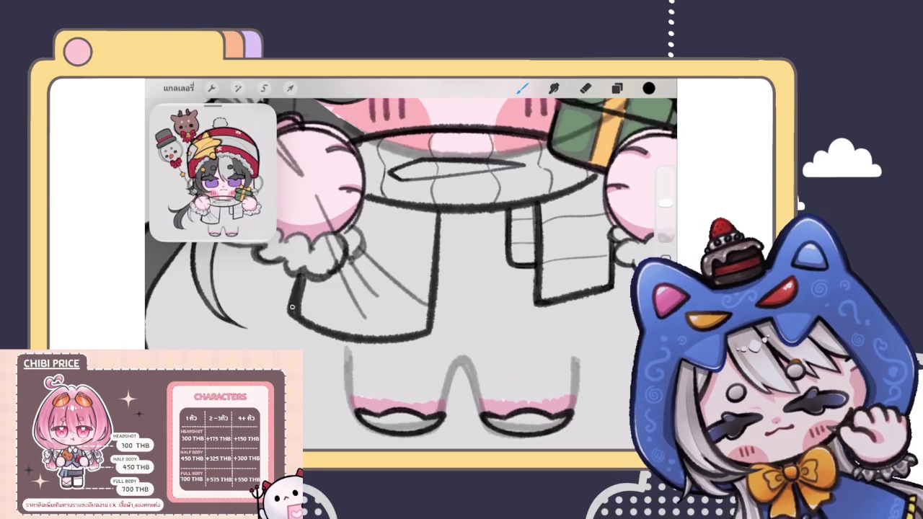
scroll(411, 267, down, 3)
scroll(412, 267, down, 3)
scroll(411, 267, down, 2)
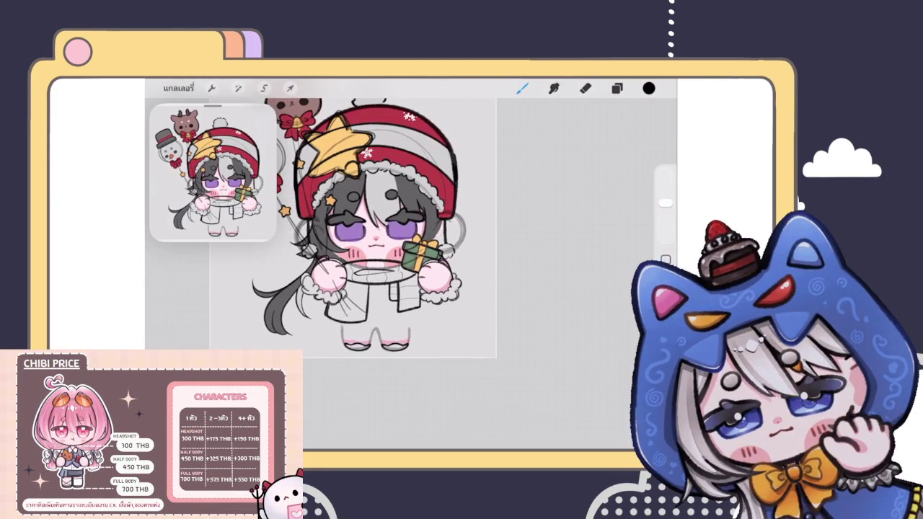
scroll(426, 289, up, 2)
scroll(426, 289, up, 2)
scroll(425, 289, up, 3)
scroll(426, 288, up, 2)
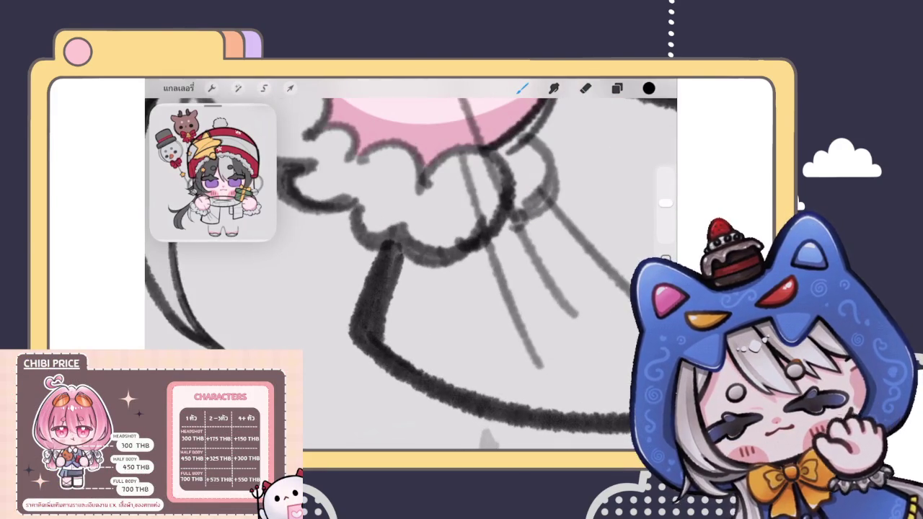
Step: Set the eraser to 2% size and put the coat outline layer under Transform
click(586, 88)
drag(665, 216, 665, 229)
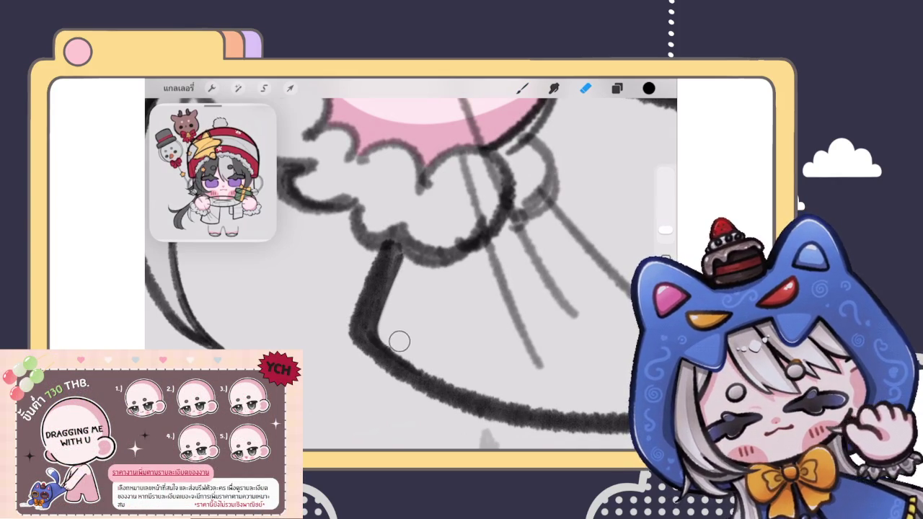
scroll(411, 274, down, 3)
click(290, 87)
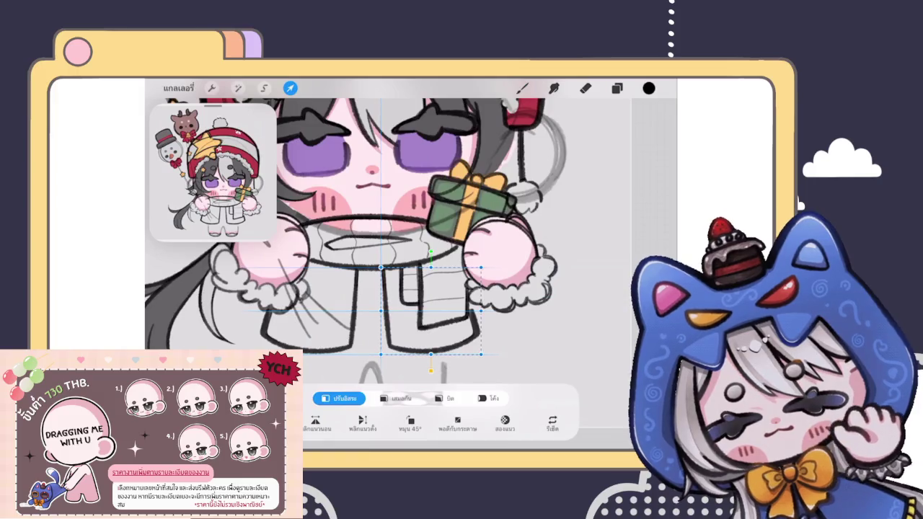
Step: Settle the coat outline's position, re-checking it with a second Transform
click(522, 87)
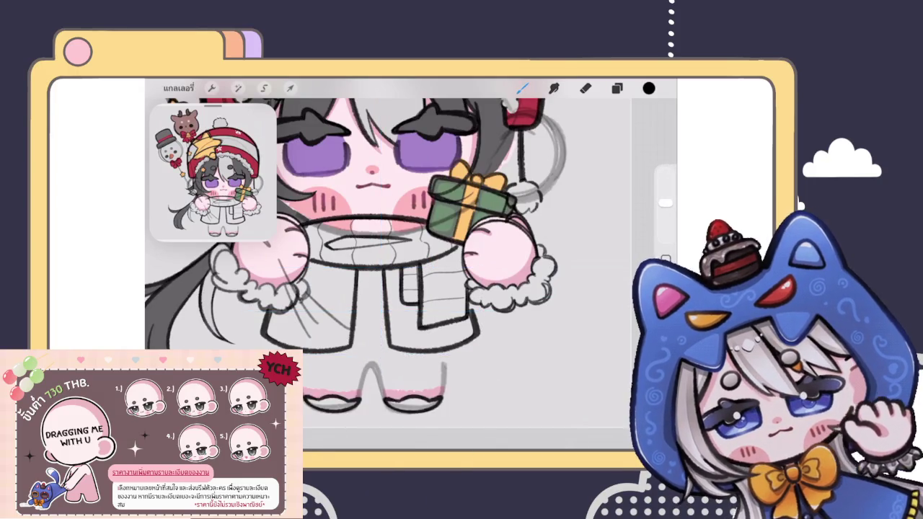
scroll(389, 238, down, 3)
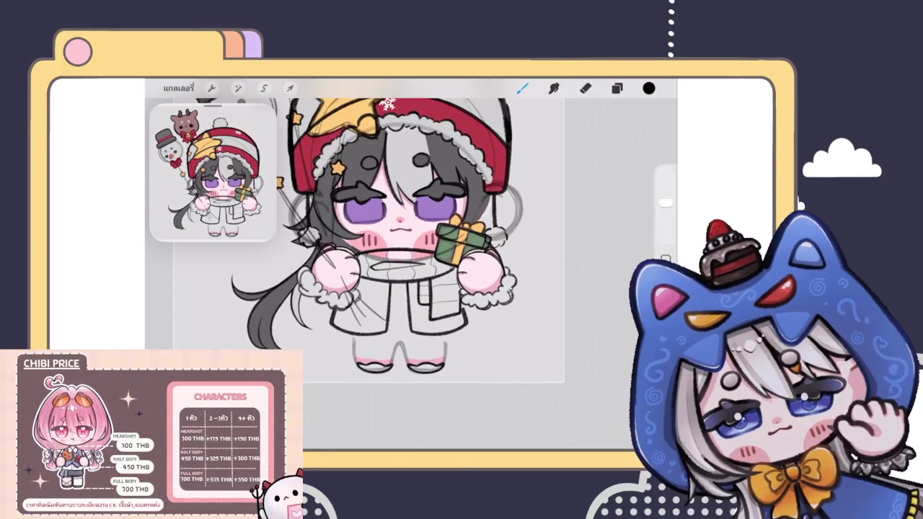
click(617, 87)
click(556, 293)
click(290, 88)
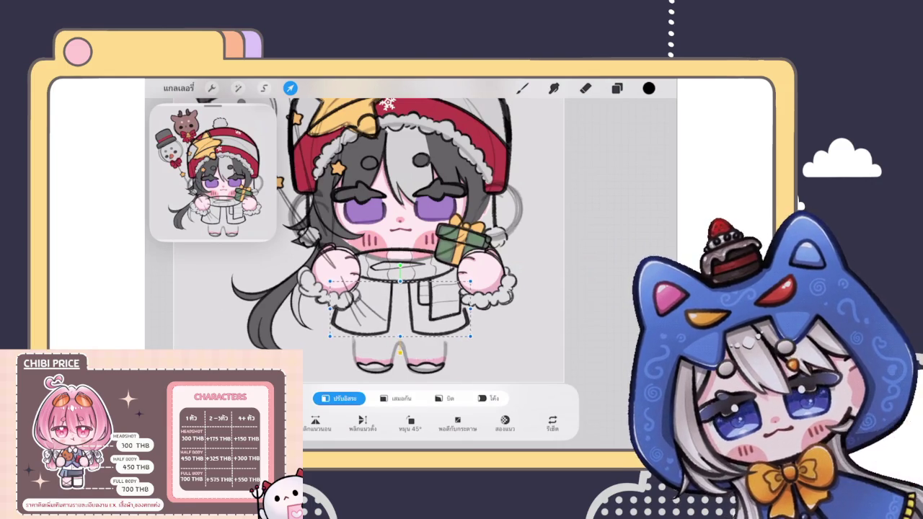
click(523, 87)
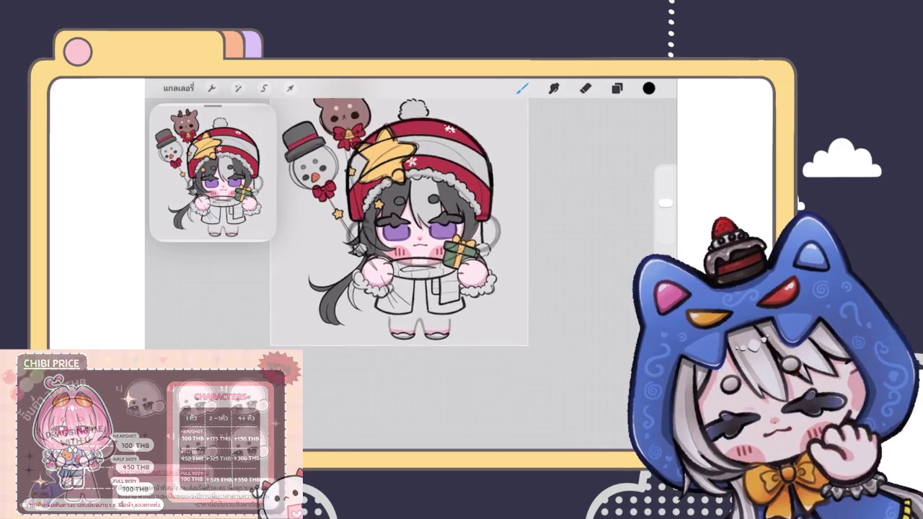
scroll(461, 260, up, 5)
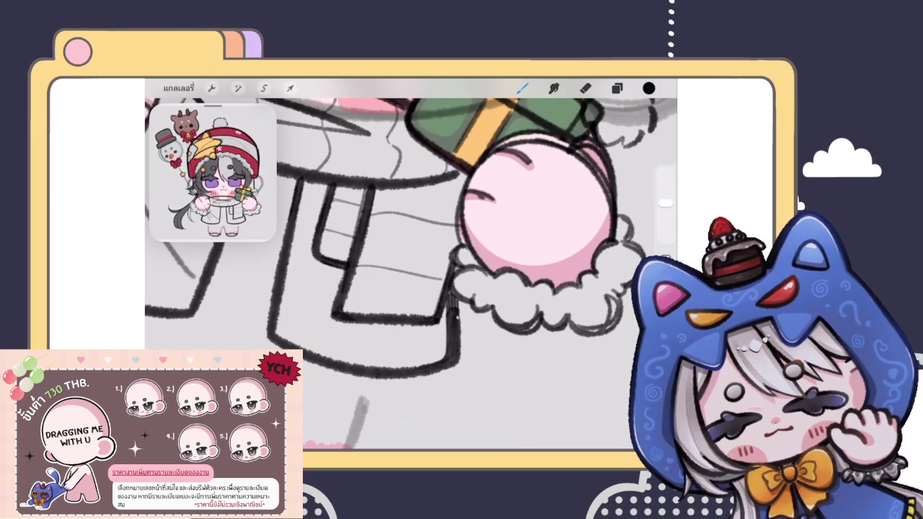
Step: Select the character sketch layer beneath the coat outline layer
scroll(411, 267, down, 5)
scroll(410, 258, down, 5)
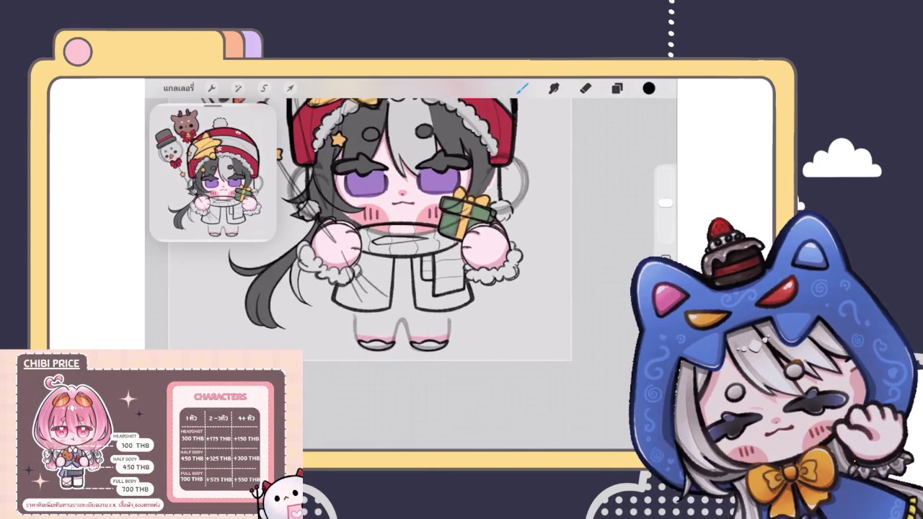
scroll(403, 217, down, 5)
scroll(402, 209, up, 5)
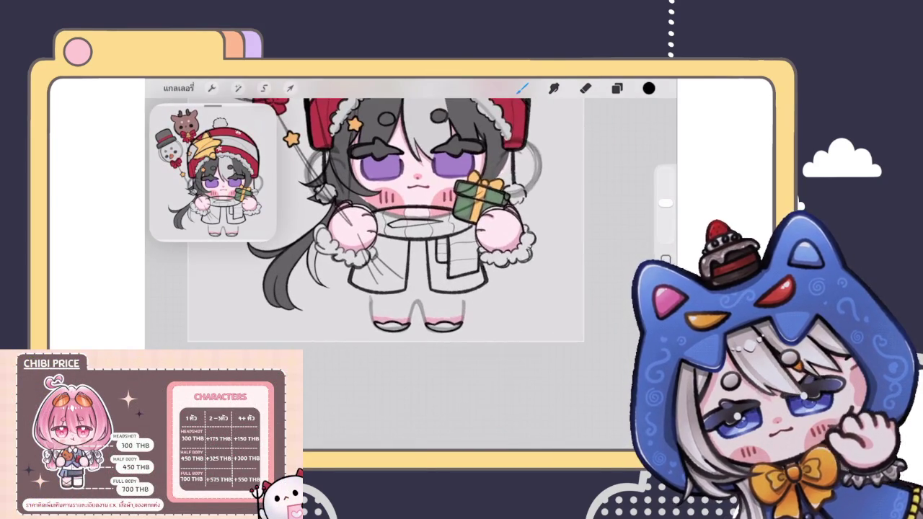
click(617, 88)
click(562, 315)
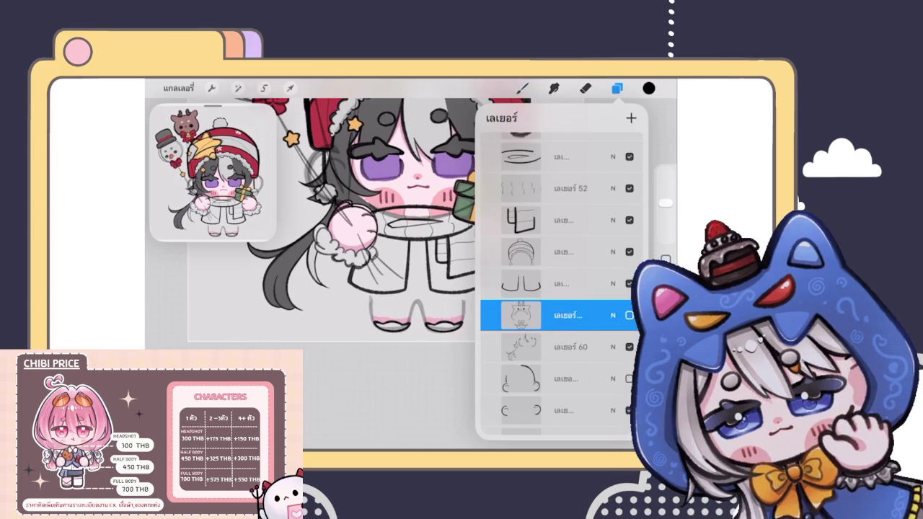
Step: Ink the vertical seam between the coat bands, redrawing it after undoing a too-thick stroke
click(523, 88)
scroll(403, 239, up, 5)
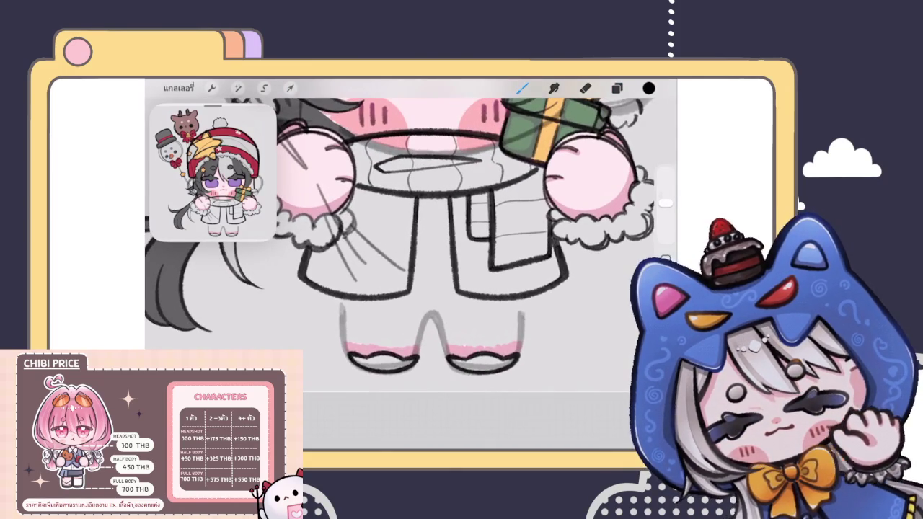
scroll(404, 238, down, 5)
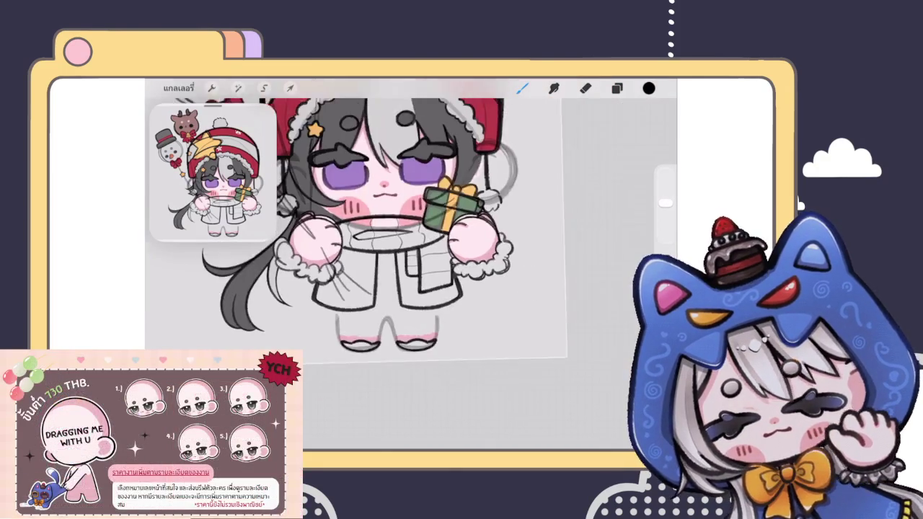
scroll(375, 217, down, 2)
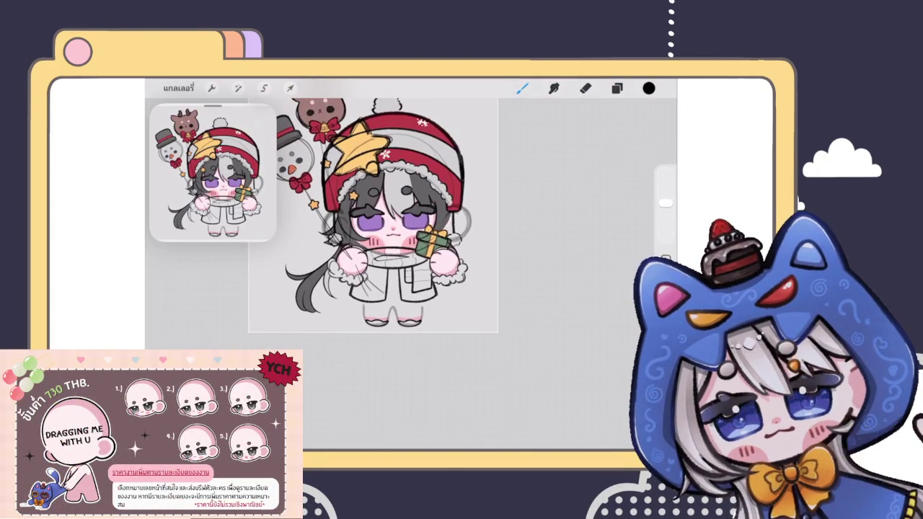
scroll(404, 260, up, 5)
scroll(404, 260, up, 3)
drag(373, 273, 397, 332)
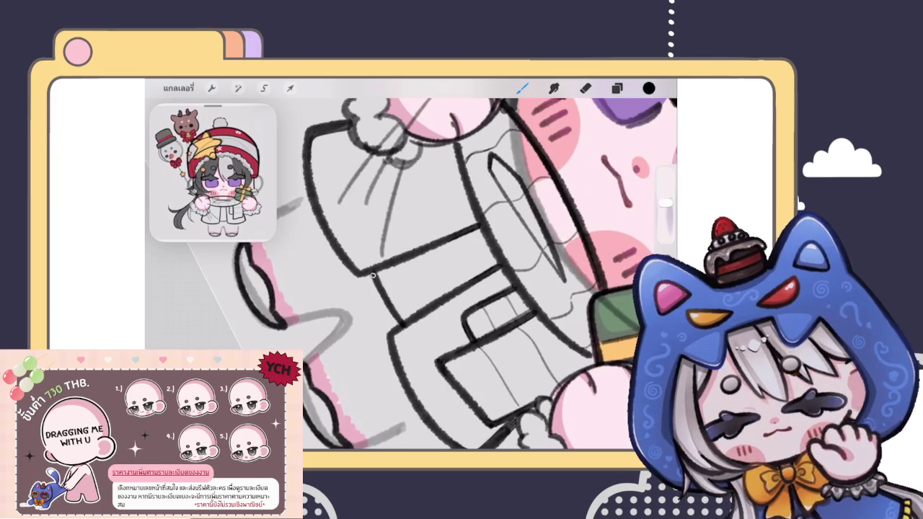
scroll(404, 274, up, 3)
key(ctrl+z)
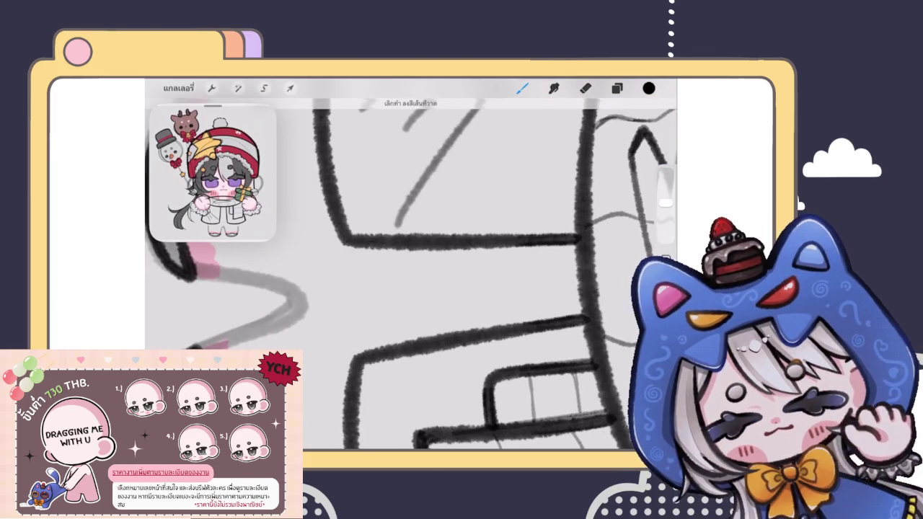
mouse_move(366, 245)
mouse_down()
mouse_move(383, 353)
mouse_move(370, 317)
mouse_up()
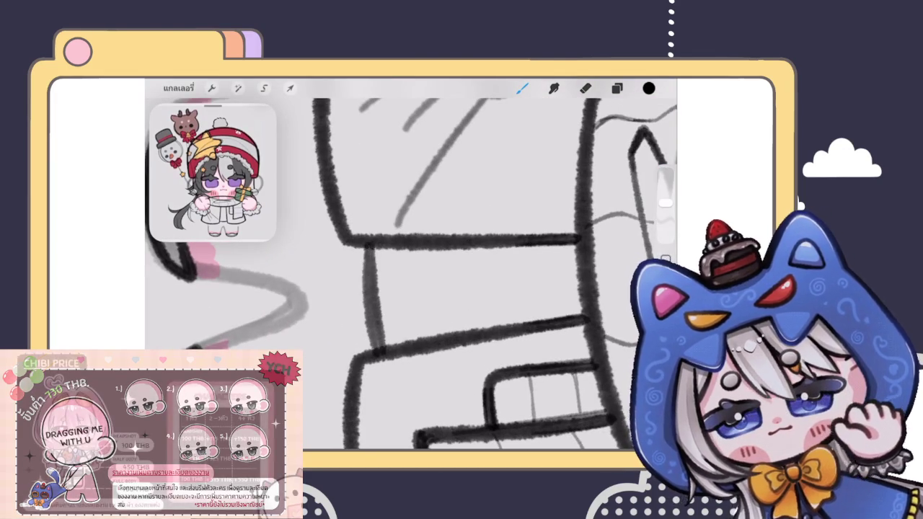
mouse_move(365, 248)
mouse_down()
mouse_move(381, 352)
mouse_move(378, 343)
mouse_up()
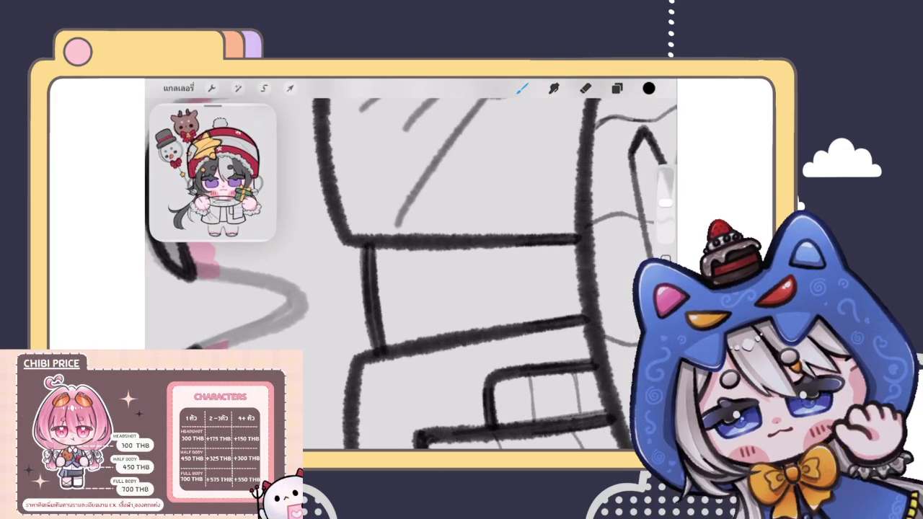
Step: On the layer above, draw a curved stroke on the coat below the left mitten
scroll(411, 266, down, 5)
scroll(404, 231, down, 3)
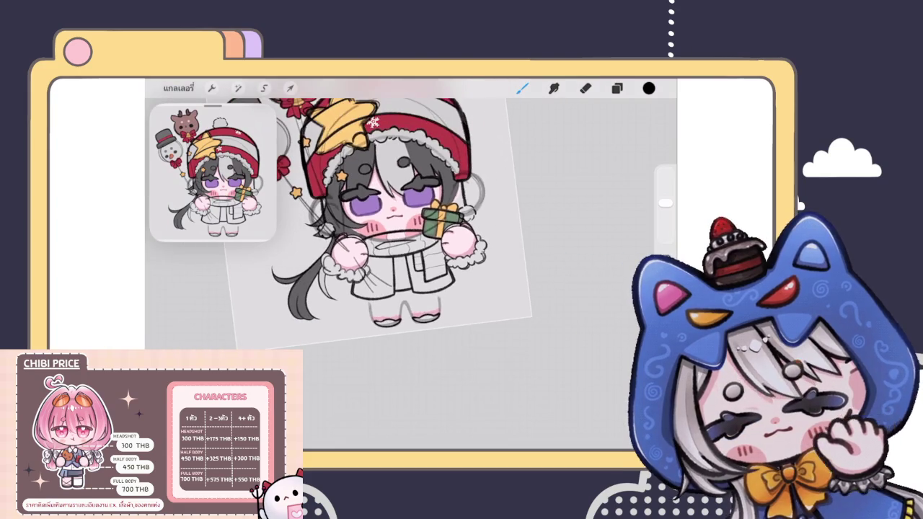
scroll(411, 260, up, 5)
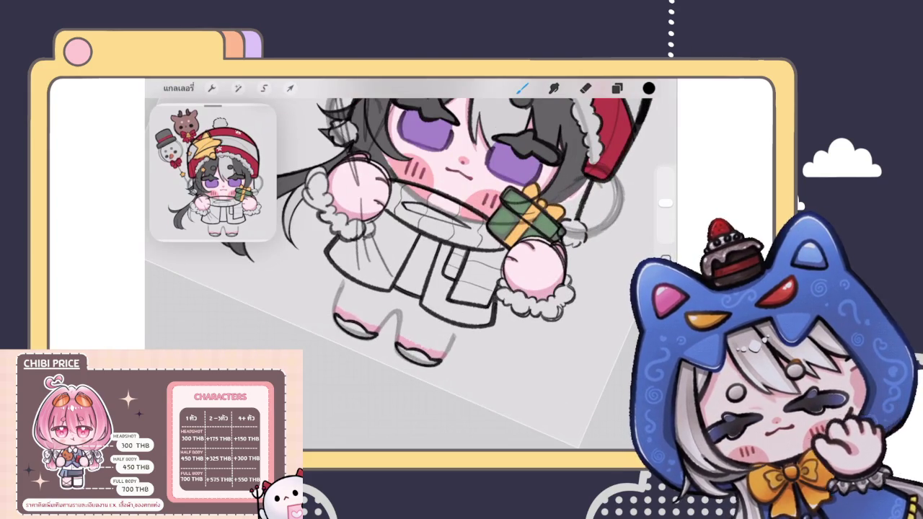
scroll(411, 267, down, 5)
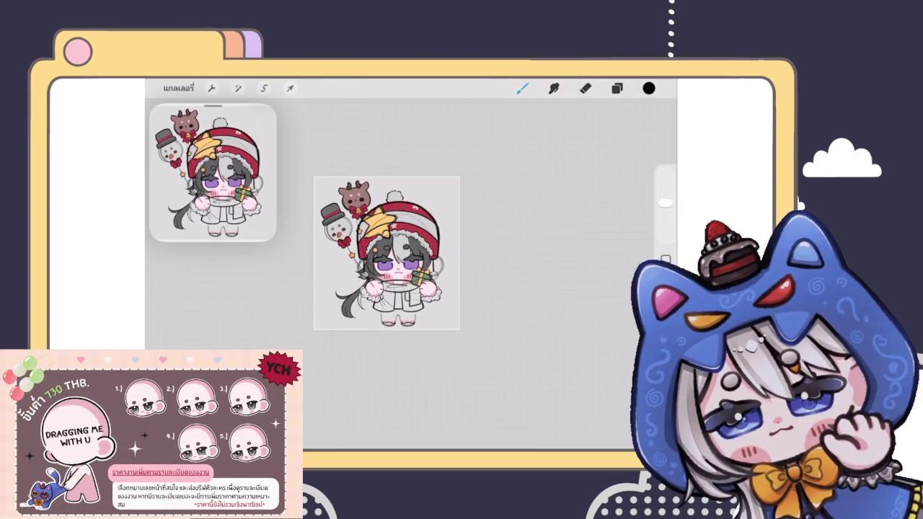
scroll(412, 289, up, 10)
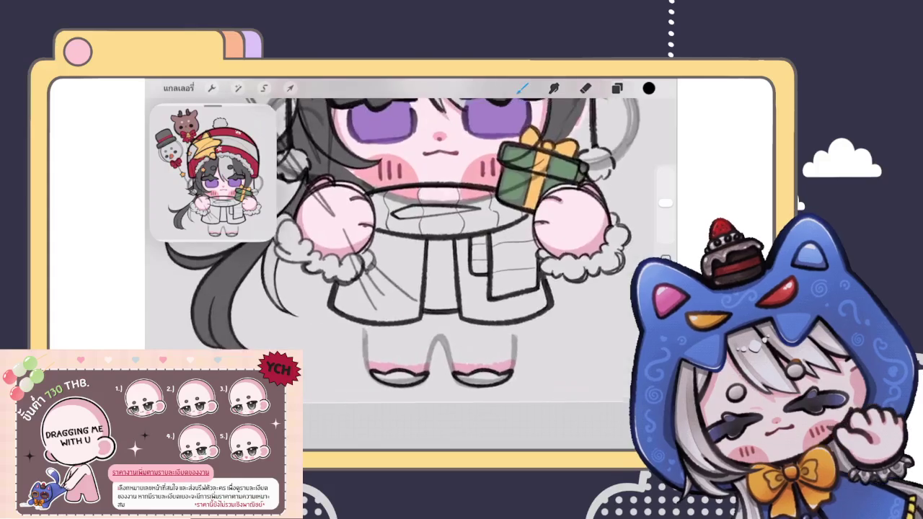
click(617, 88)
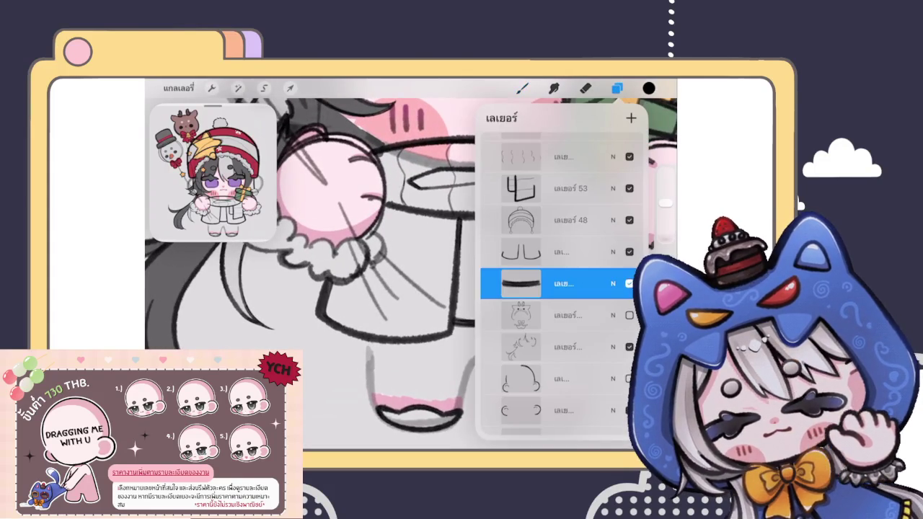
click(555, 251)
click(617, 88)
mouse_move(432, 270)
mouse_down()
mouse_move(376, 299)
mouse_move(434, 263)
mouse_move(344, 333)
mouse_move(473, 230)
mouse_move(351, 347)
mouse_move(473, 251)
mouse_up()
scroll(357, 311, up, 3)
scroll(404, 289, up, 2)
key(ctrl+z)
key(ctrl+z)
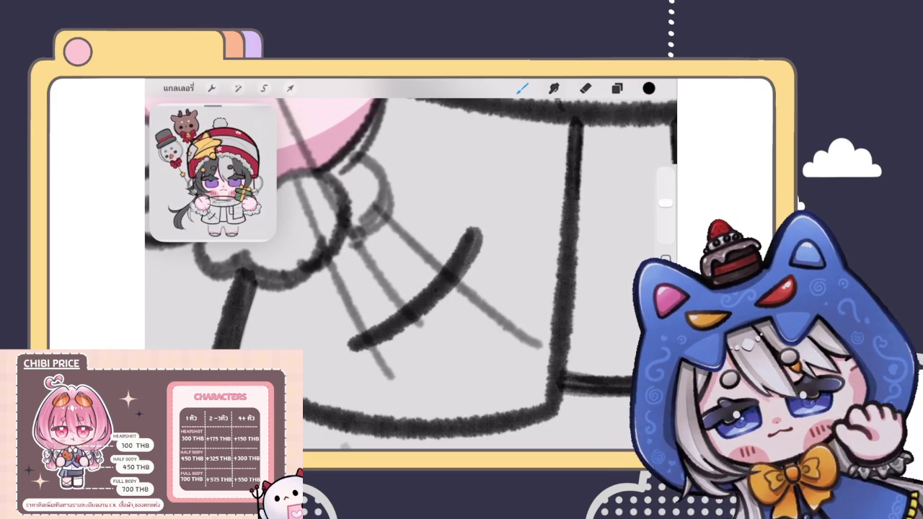
scroll(404, 274, down, 5)
scroll(396, 224, down, 2)
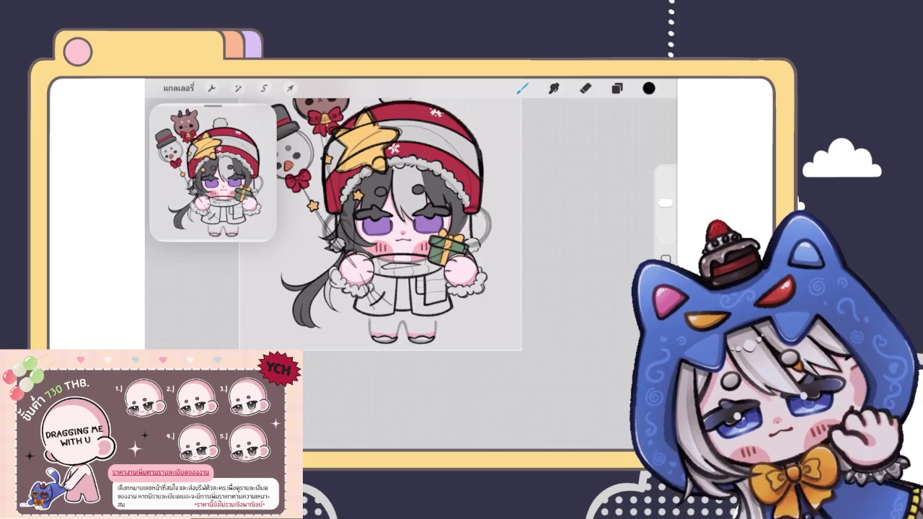
Step: Merge the coat stroke layers down twice into the legs-and-shoes lineart layer
scroll(404, 224, up, 3)
click(617, 88)
click(521, 283)
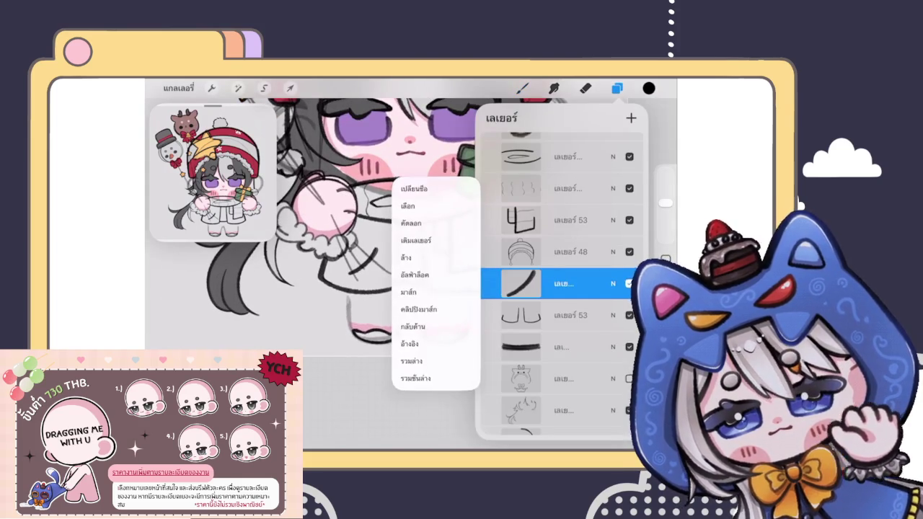
click(411, 360)
click(521, 283)
click(412, 360)
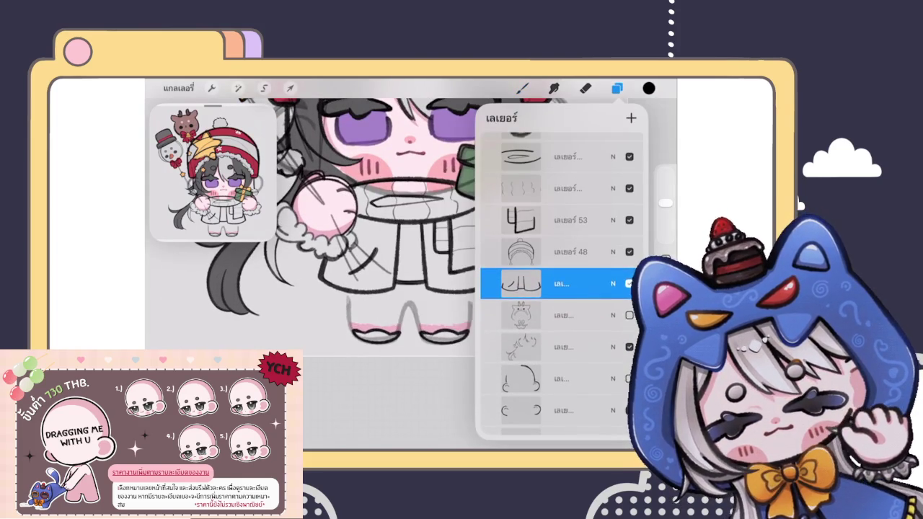
click(522, 88)
Step: Zoom in on the chibi's legs and shoes
scroll(411, 238, up, 3)
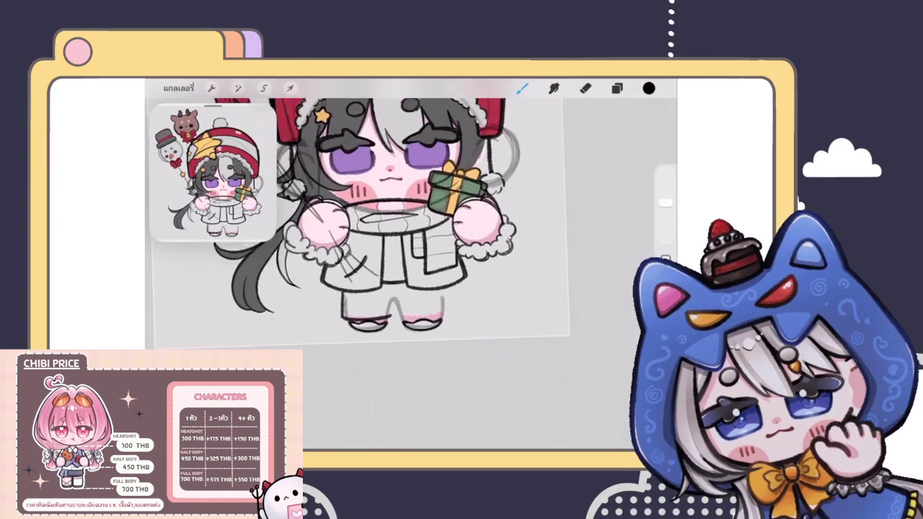
scroll(412, 230, down, 5)
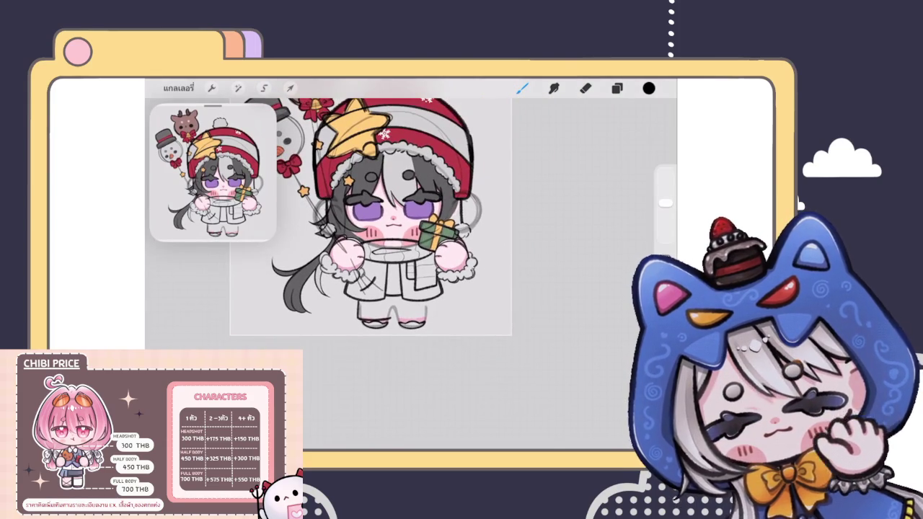
scroll(396, 288, up, 2)
scroll(397, 289, up, 2)
scroll(397, 289, up, 2)
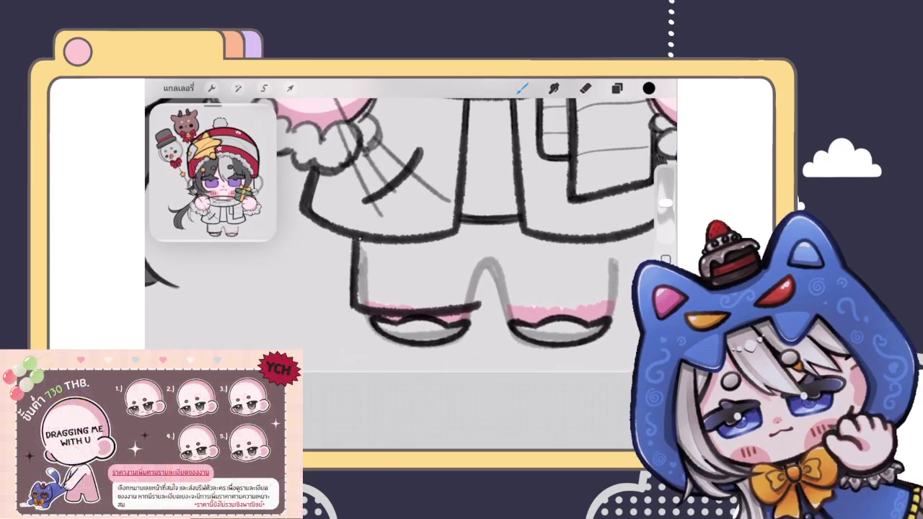
scroll(411, 231, down, 3)
scroll(412, 231, up, 2)
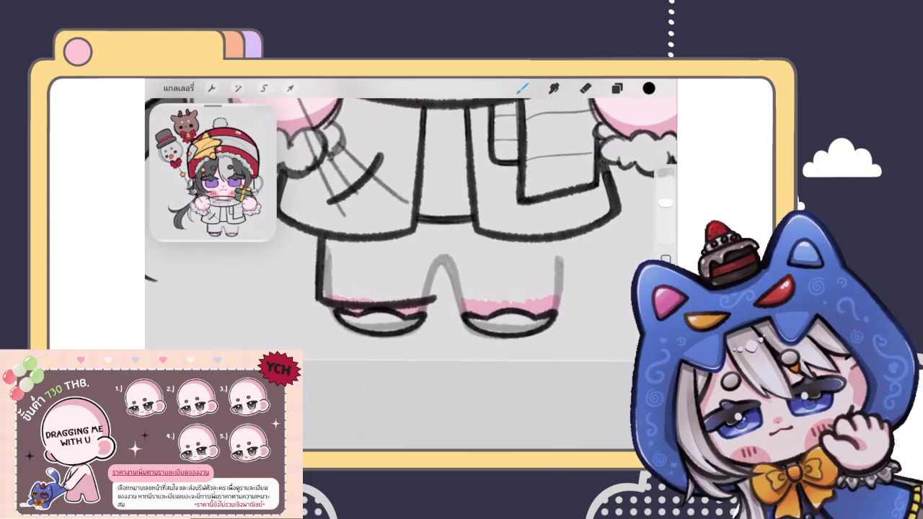
scroll(411, 231, down, 2)
scroll(411, 231, up, 2)
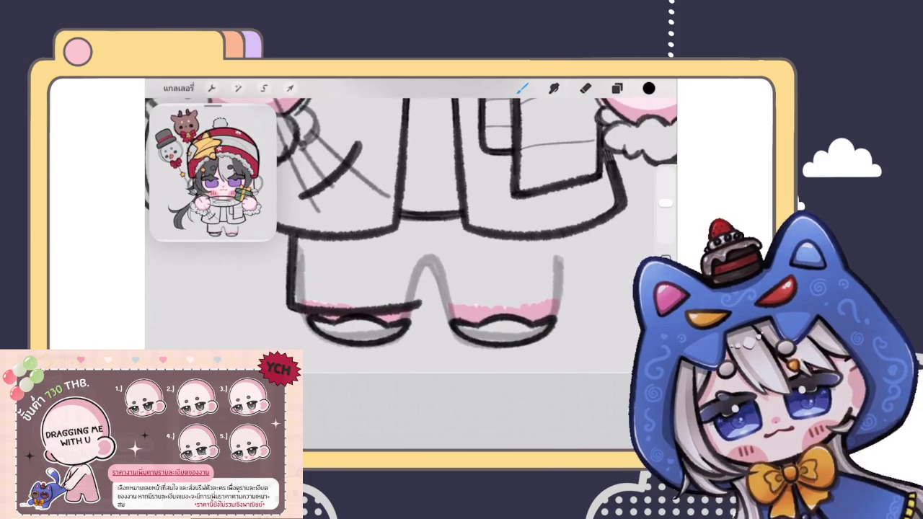
scroll(411, 230, down, 5)
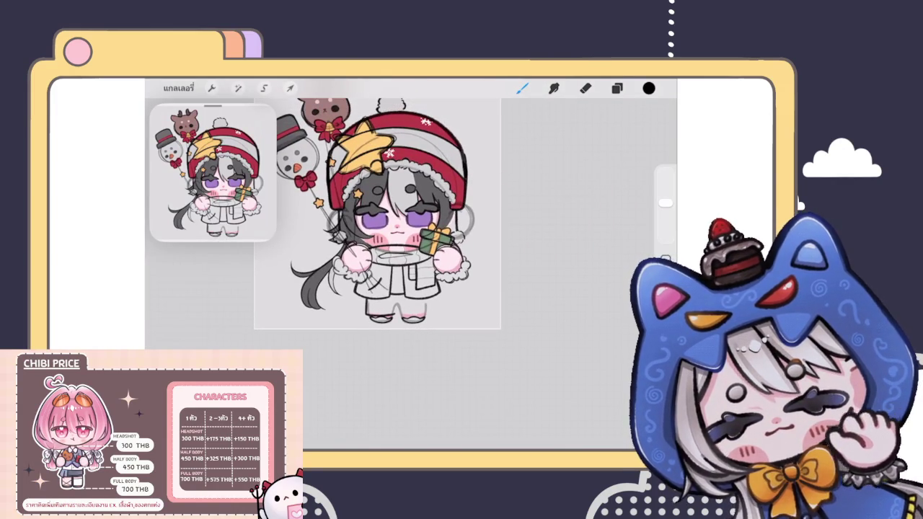
scroll(389, 288, up, 5)
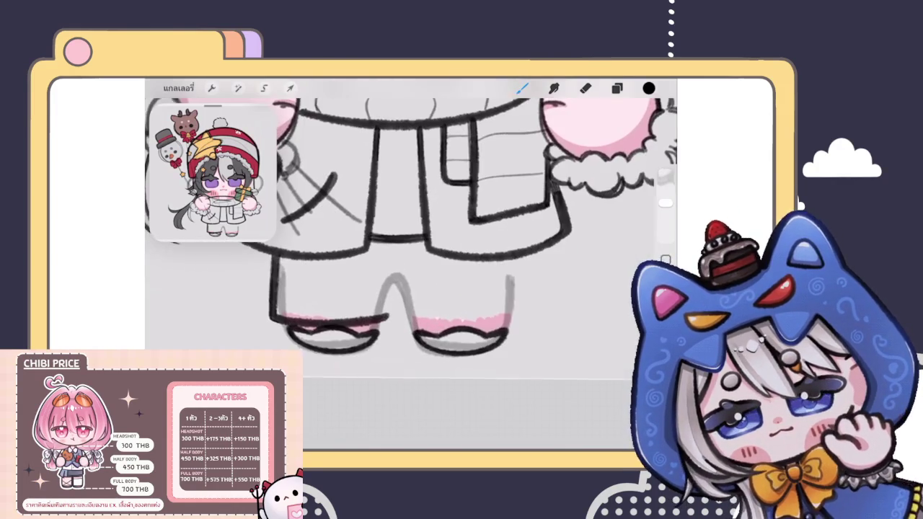
Step: Ink the inner edges of both legs
drag(390, 283, 390, 317)
drag(381, 277, 412, 288)
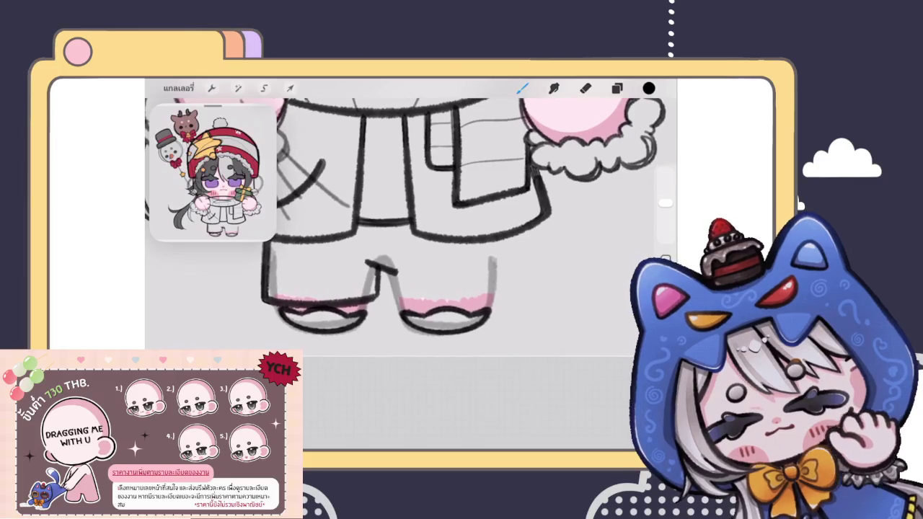
drag(390, 273, 395, 300)
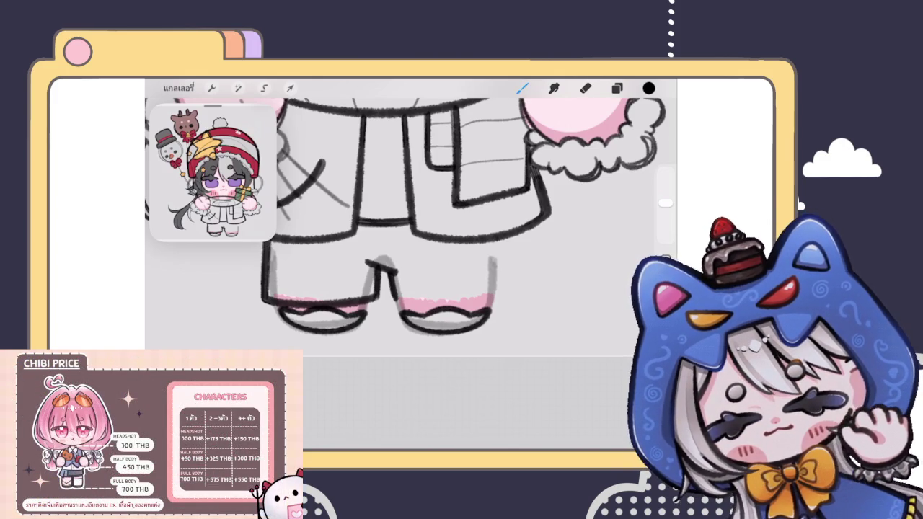
scroll(411, 216, up, 5)
scroll(411, 217, down, 5)
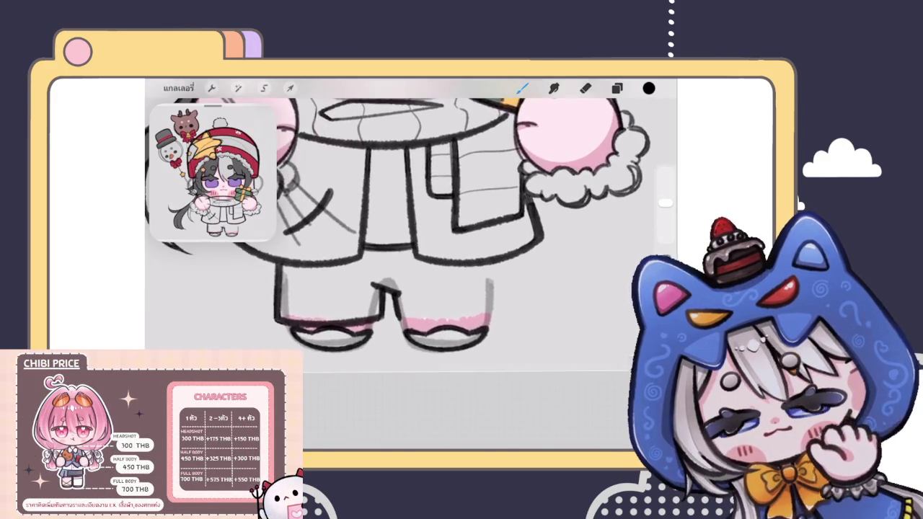
scroll(411, 231, up, 3)
scroll(412, 231, up, 5)
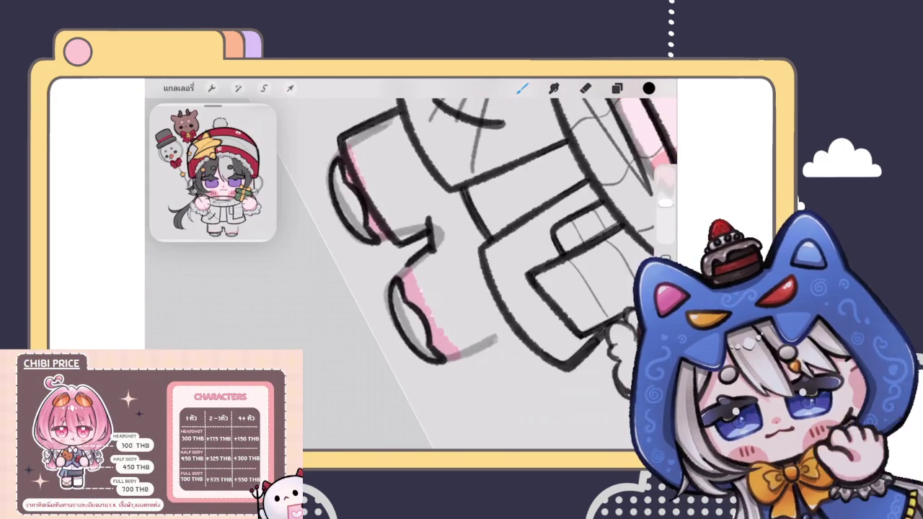
Step: Trace a dark black line along the pink band above the right shoe, retrying with undo
drag(408, 267, 458, 361)
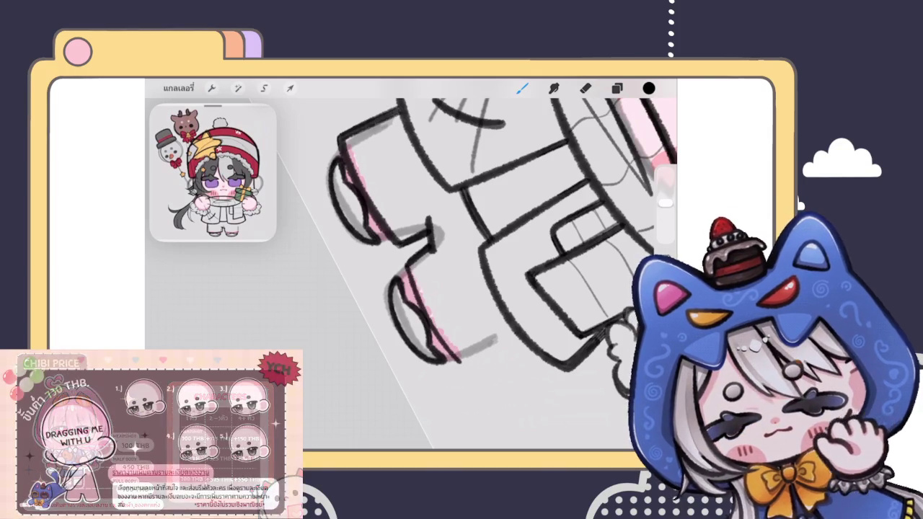
scroll(490, 274, up, 3)
key(ctrl+z)
drag(391, 244, 410, 348)
scroll(498, 274, up, 2)
key(ctrl+z)
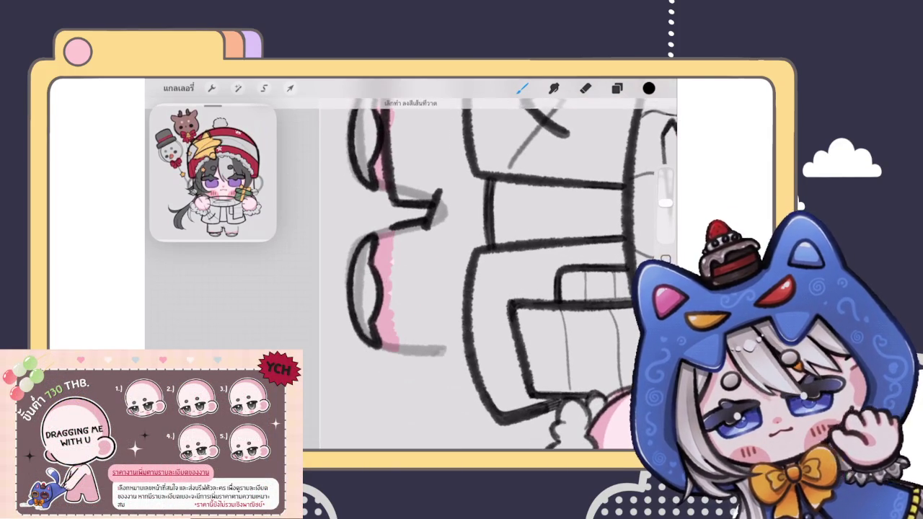
drag(391, 227, 394, 357)
drag(391, 309, 391, 352)
scroll(433, 274, down, 3)
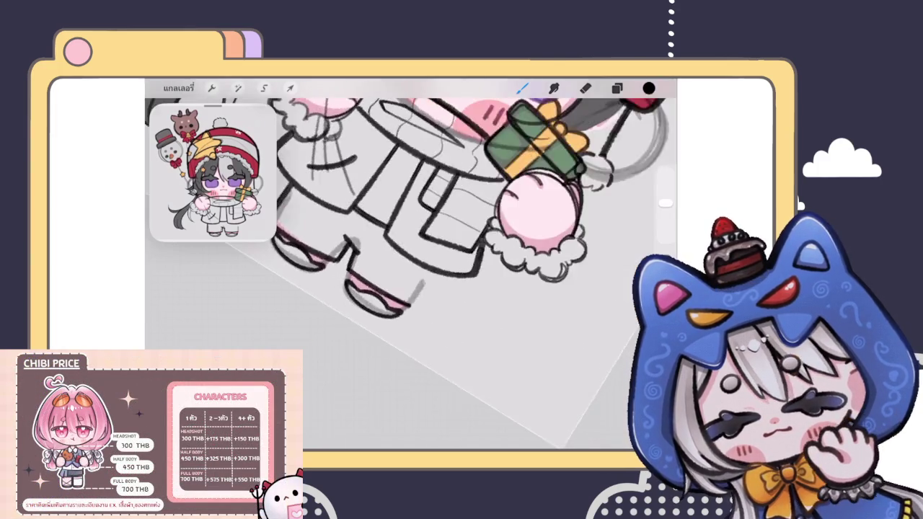
scroll(433, 274, down, 3)
scroll(404, 231, up, 3)
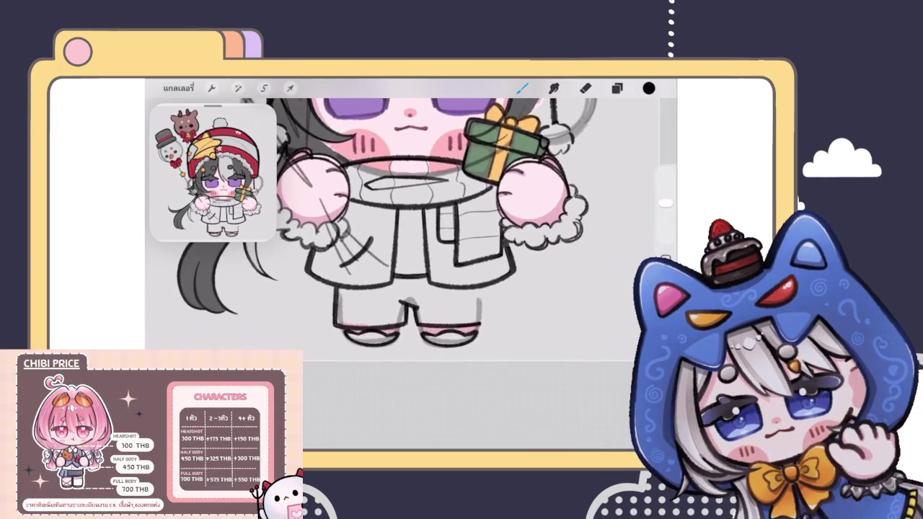
scroll(404, 231, up, 2)
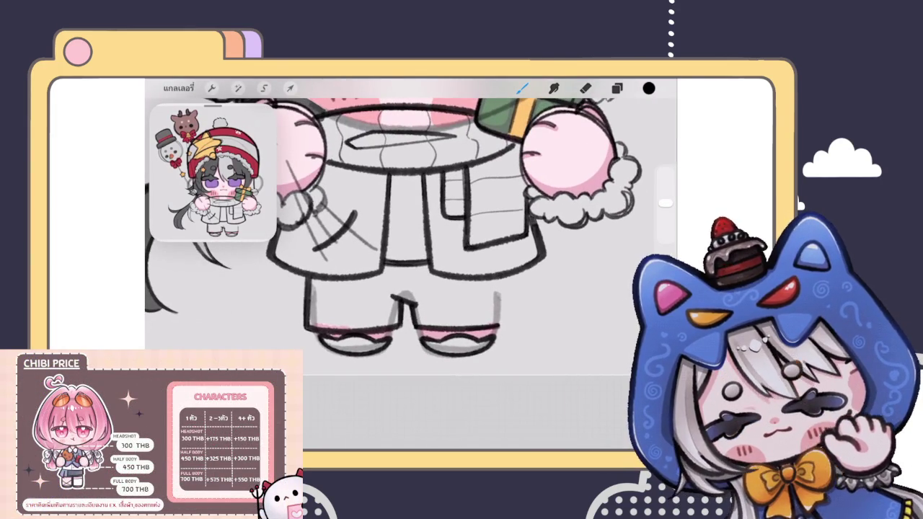
click(264, 87)
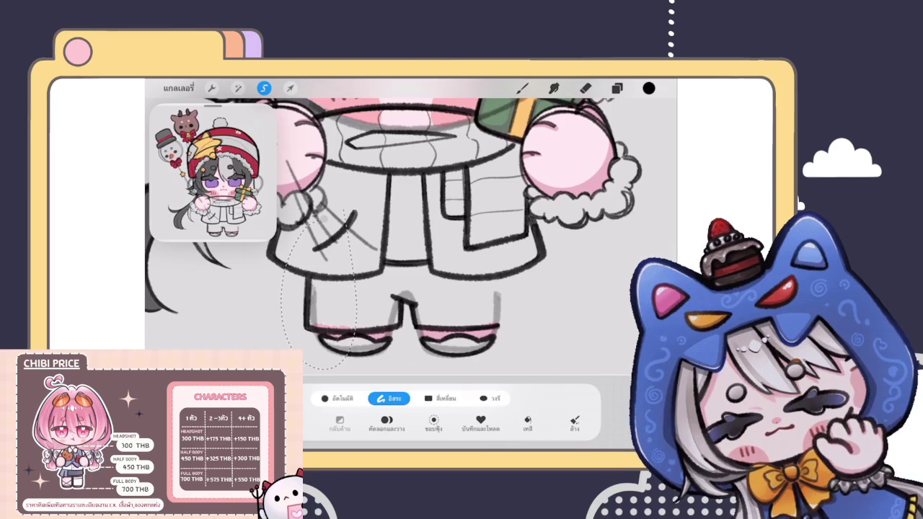
Step: Move the lassoed lower-leg outline strokes onto the right pant leg and nudge them slightly upward
drag(350, 370, 339, 364)
click(290, 87)
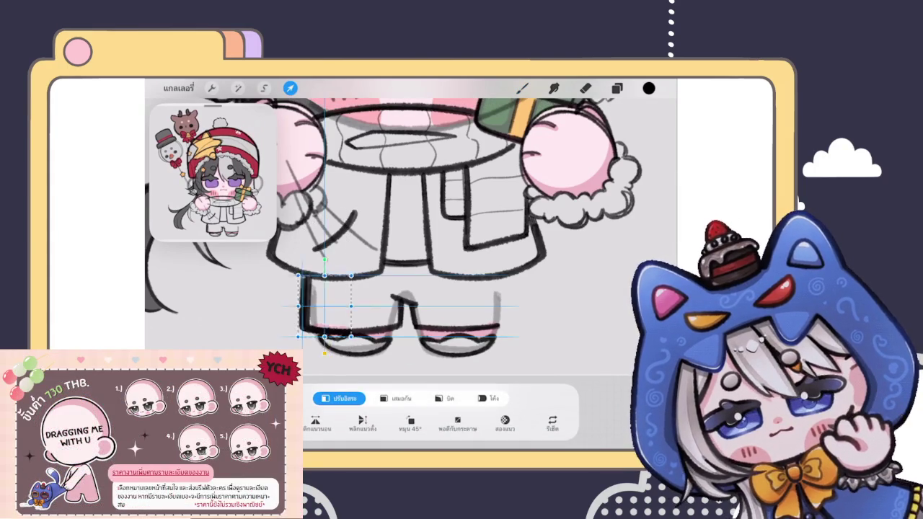
scroll(411, 231, up, 1)
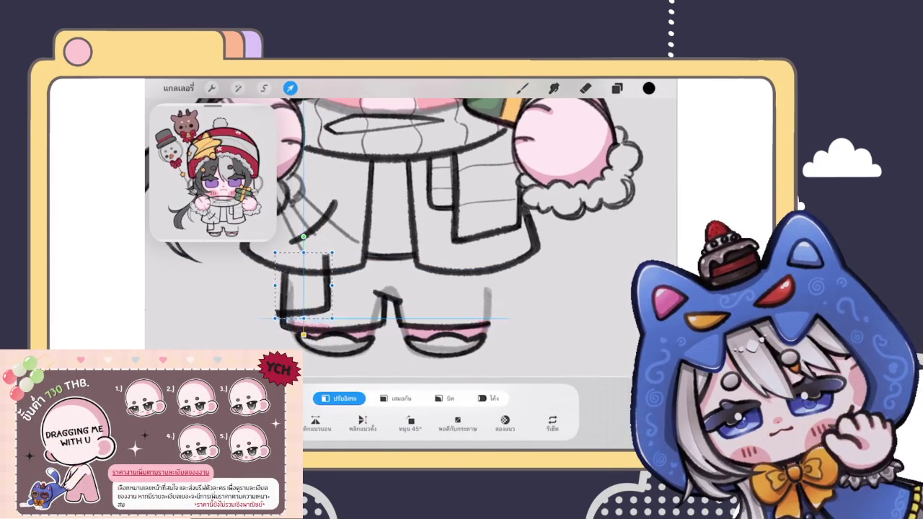
mouse_move(304, 285)
mouse_down()
mouse_move(483, 296)
mouse_move(480, 303)
mouse_up()
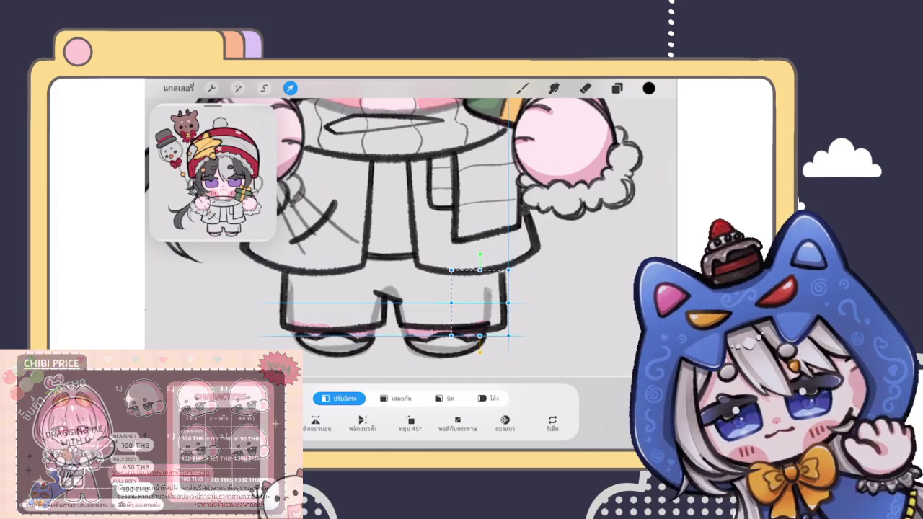
drag(479, 303, 480, 299)
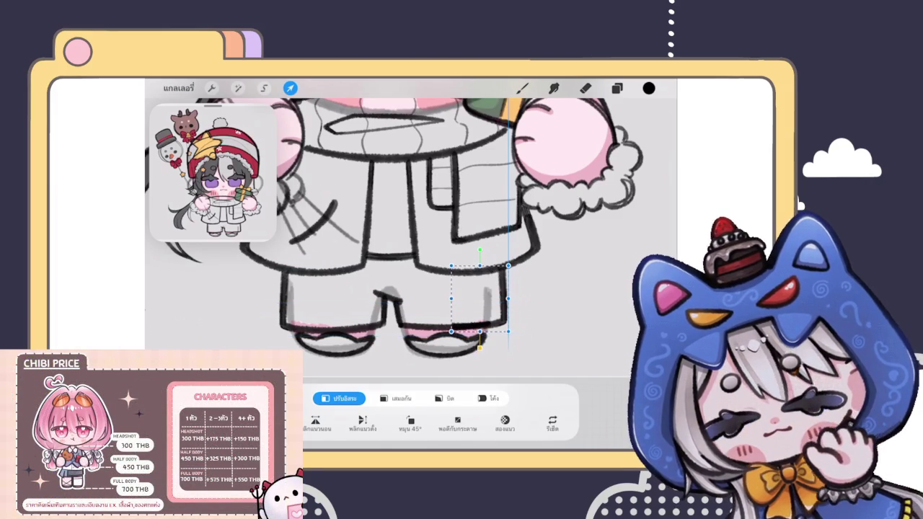
click(523, 88)
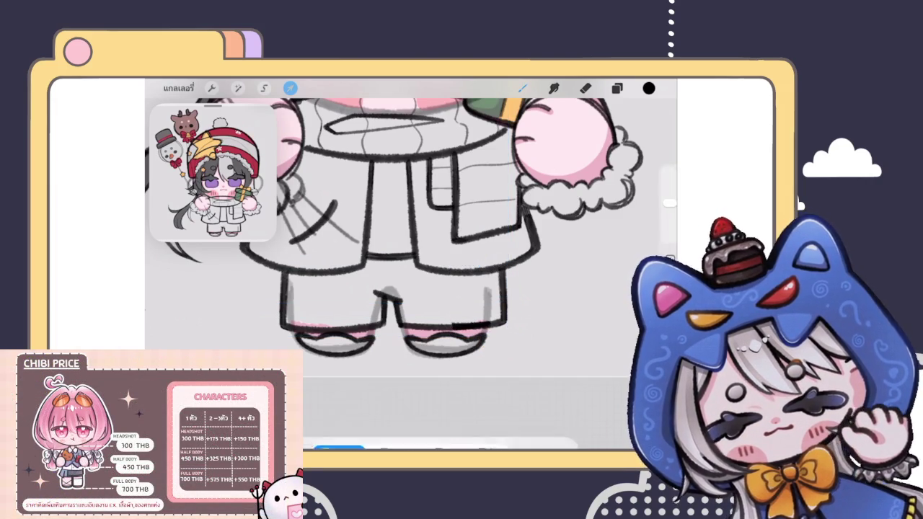
Step: Undo the previous strokes and redraw the left shoe's inner outline darker
scroll(404, 216, down, 3)
scroll(411, 216, up, 5)
scroll(411, 217, down, 4)
key(ctrl+z)
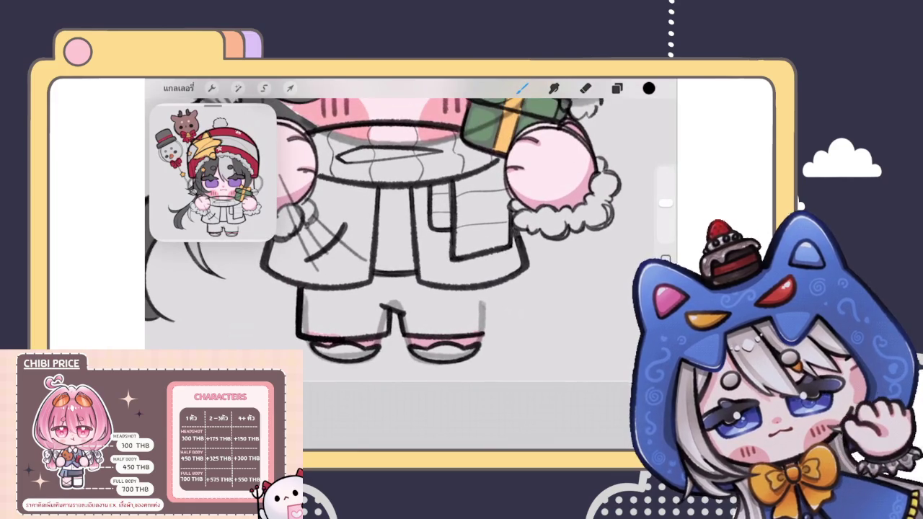
scroll(404, 238, up, 2)
scroll(404, 260, down, 3)
scroll(404, 259, up, 5)
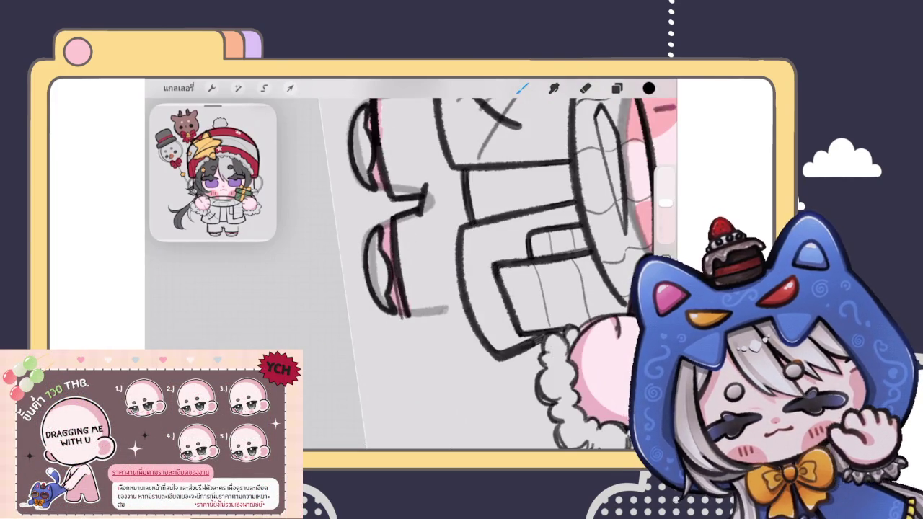
scroll(404, 260, up, 3)
key(ctrl+z)
drag(405, 196, 387, 365)
drag(389, 290, 386, 369)
Step: Extend the right shoe's bottom outline and re-stroke the right leg's side outline darker
scroll(411, 267, down, 3)
scroll(411, 267, down, 3)
scroll(411, 267, up, 2)
scroll(411, 267, up, 3)
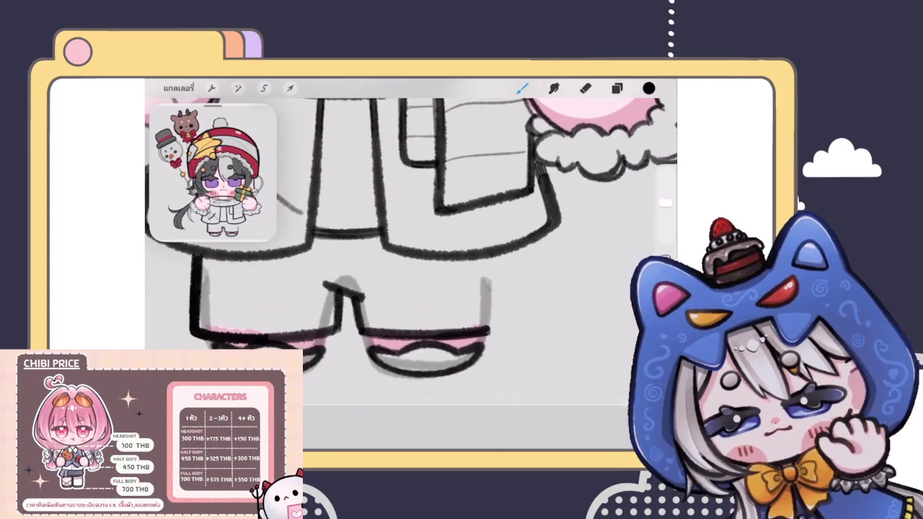
drag(485, 333, 502, 326)
drag(492, 256, 501, 334)
key(ctrl+z)
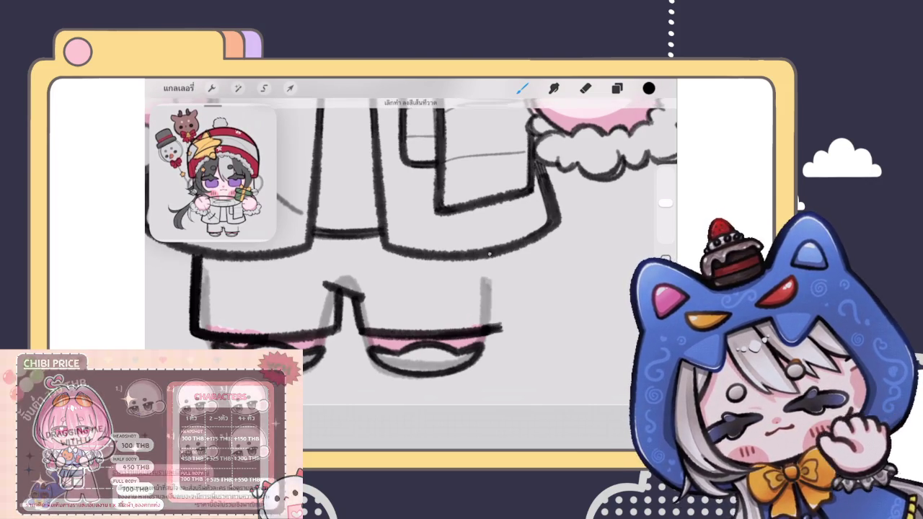
mouse_move(490, 256)
mouse_down()
mouse_move(499, 330)
mouse_move(495, 302)
mouse_up()
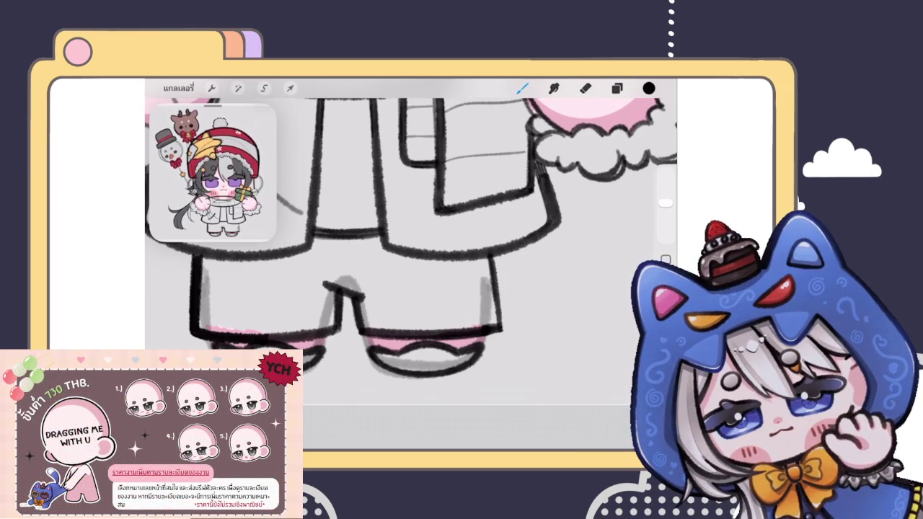
drag(492, 256, 502, 328)
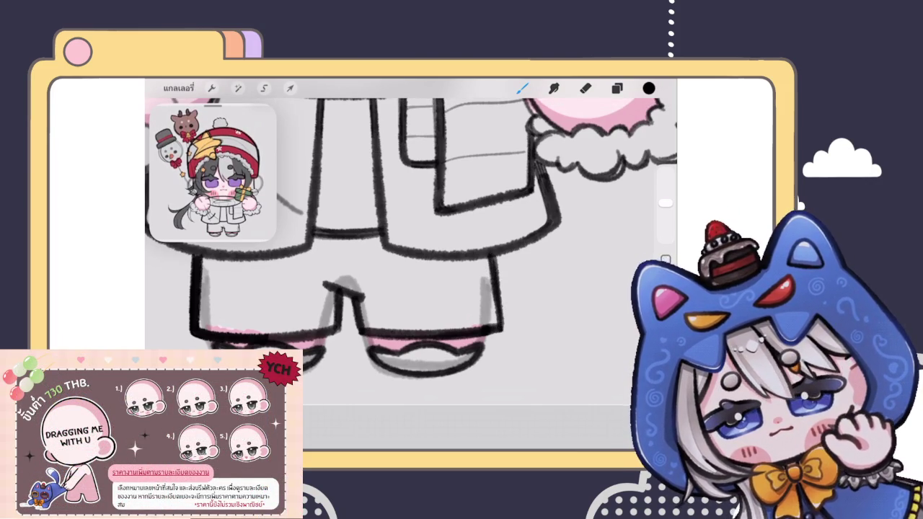
drag(491, 259, 498, 326)
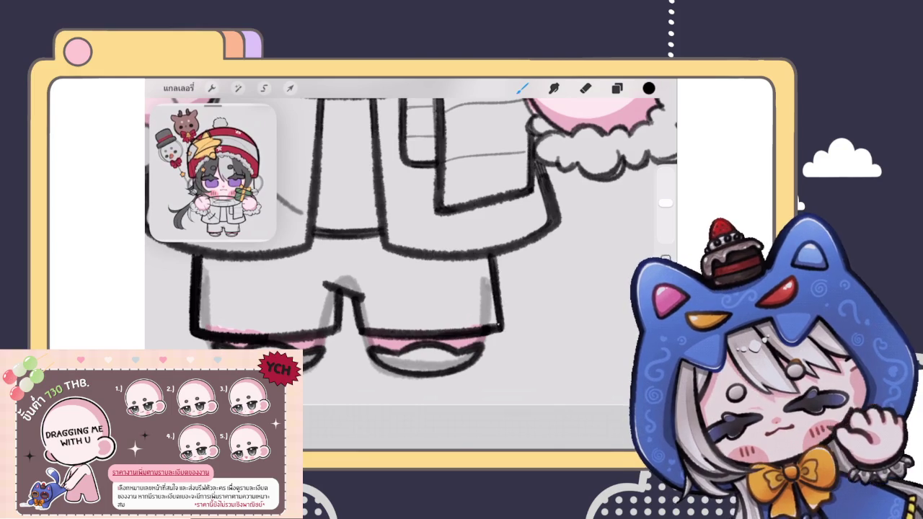
drag(495, 256, 503, 323)
drag(499, 288, 505, 329)
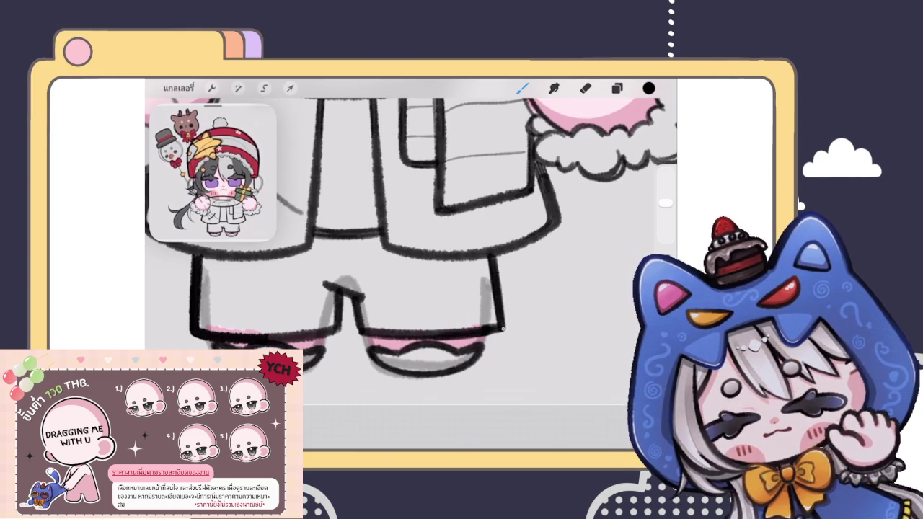
Step: Thicken and darken the outline at the foot corner
scroll(411, 253, up, 5)
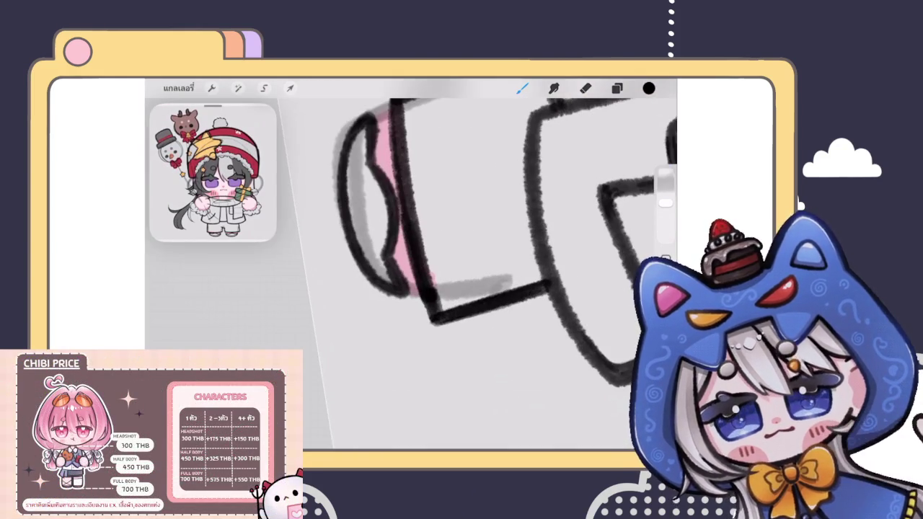
drag(427, 303, 430, 323)
drag(428, 268, 440, 313)
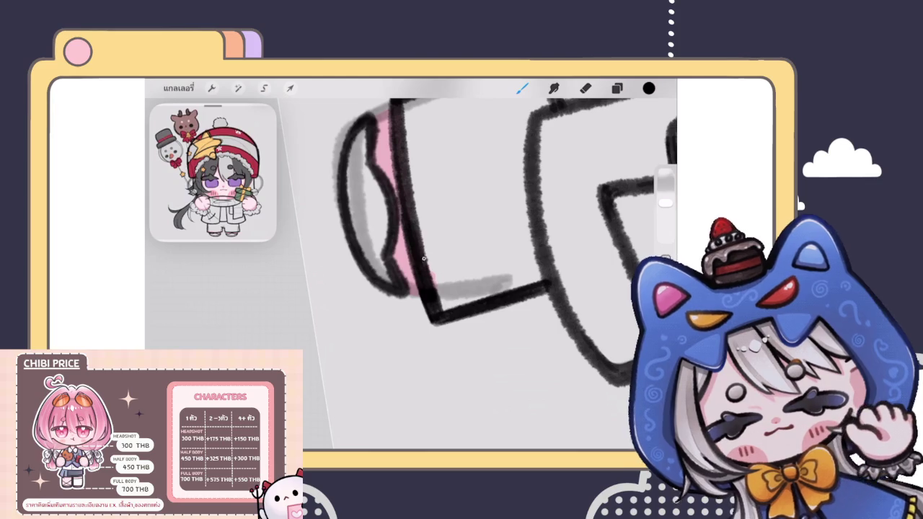
drag(421, 246, 442, 310)
scroll(411, 216, down, 3)
scroll(411, 217, down, 3)
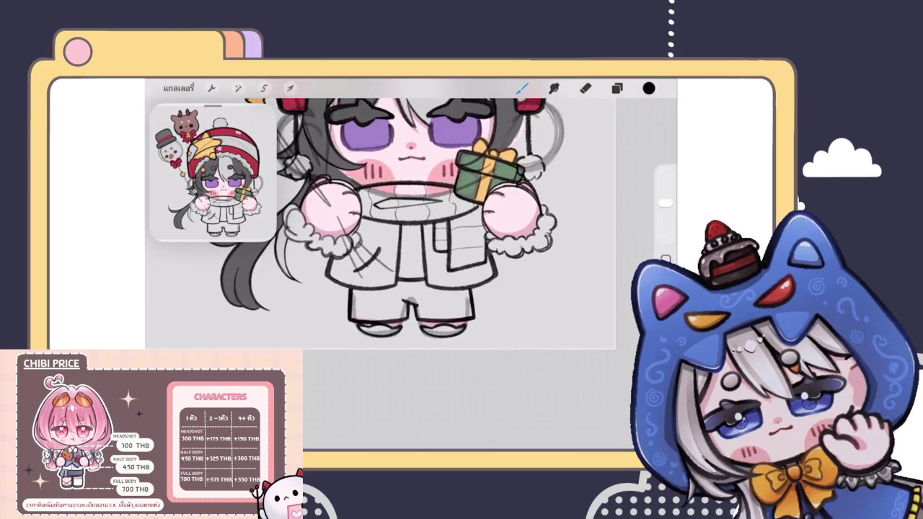
scroll(411, 216, down, 2)
scroll(411, 216, down, 1)
scroll(433, 238, up, 3)
scroll(433, 238, up, 1)
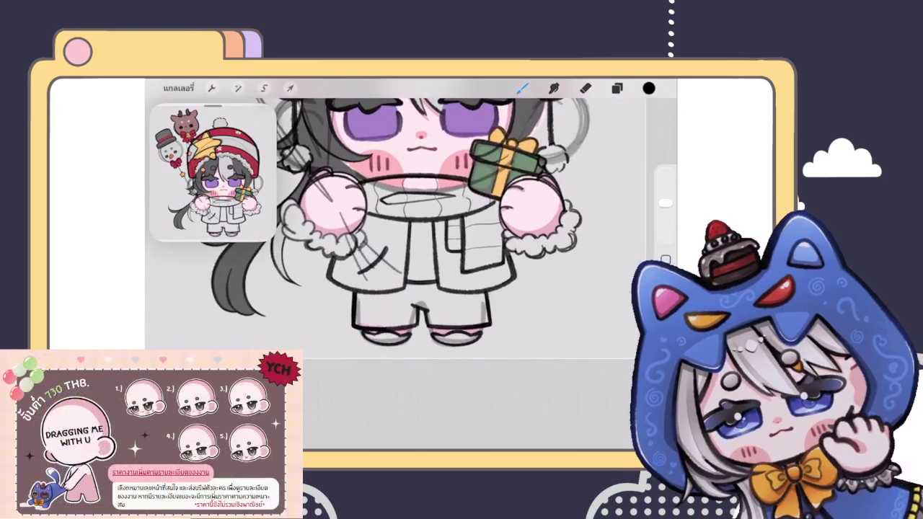
click(238, 88)
Step: Use Liquify to push a small section of the coat line into shape, then apply it
click(197, 311)
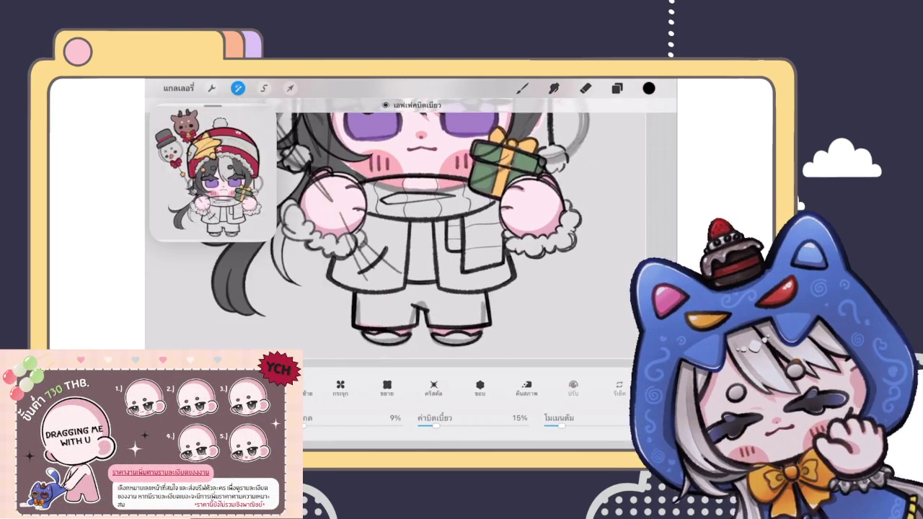
mouse_move(448, 267)
mouse_down()
mouse_move(454, 286)
mouse_move(490, 318)
mouse_up()
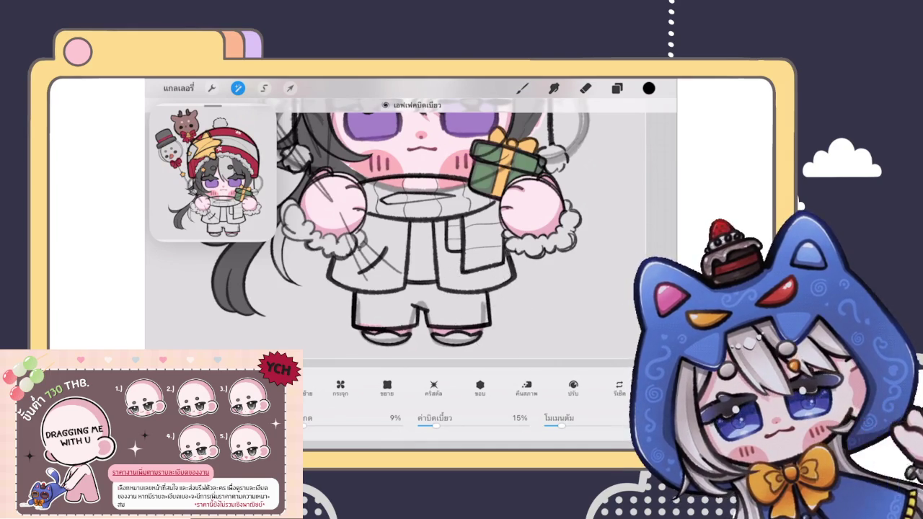
click(523, 88)
scroll(404, 217, down, 3)
scroll(404, 216, down, 3)
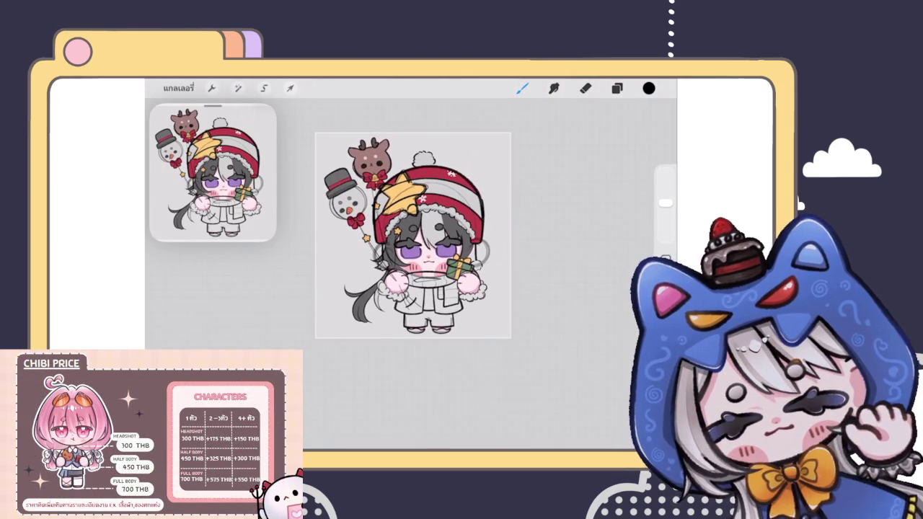
Step: Zoom in and thicken the right pant leg outline
scroll(411, 230, up, 2)
scroll(412, 231, up, 2)
scroll(411, 231, up, 2)
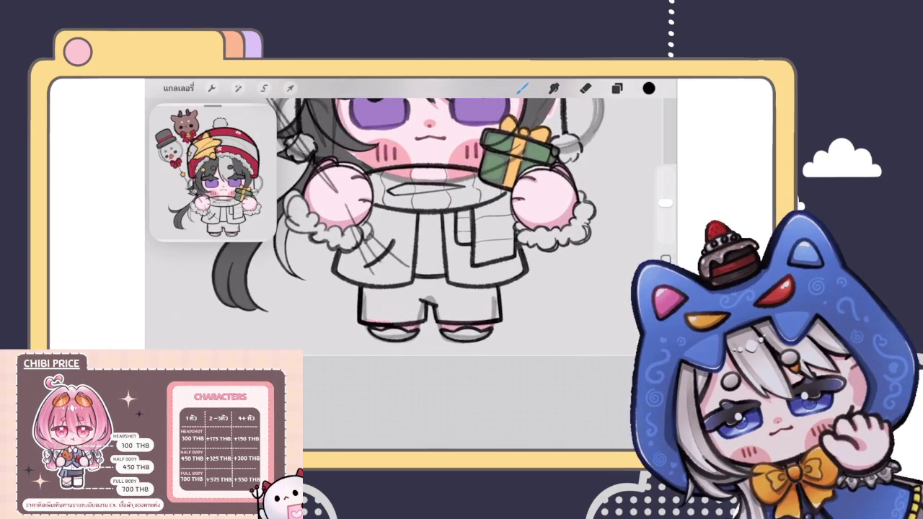
scroll(404, 253, up, 2)
scroll(404, 252, up, 2)
scroll(404, 252, up, 1)
drag(472, 273, 477, 336)
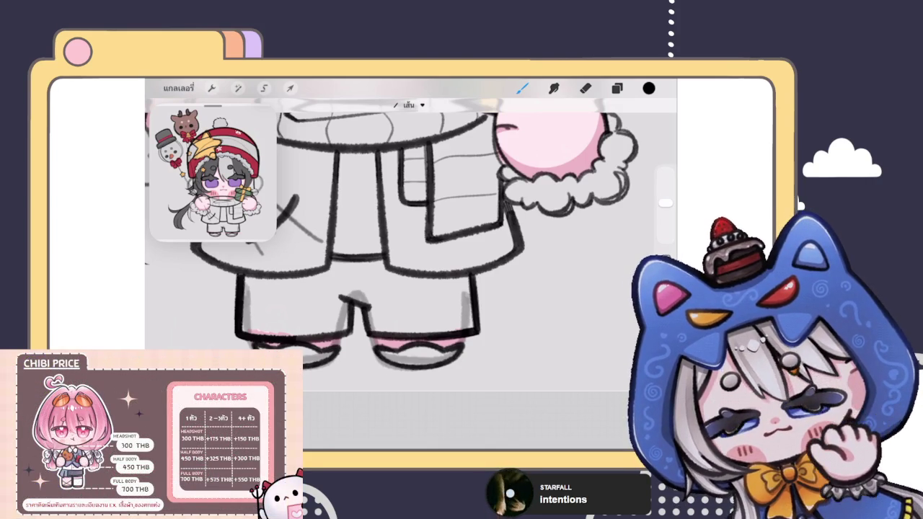
Step: Add a light grey shading stroke on the pants
scroll(411, 238, down, 3)
scroll(411, 238, up, 4)
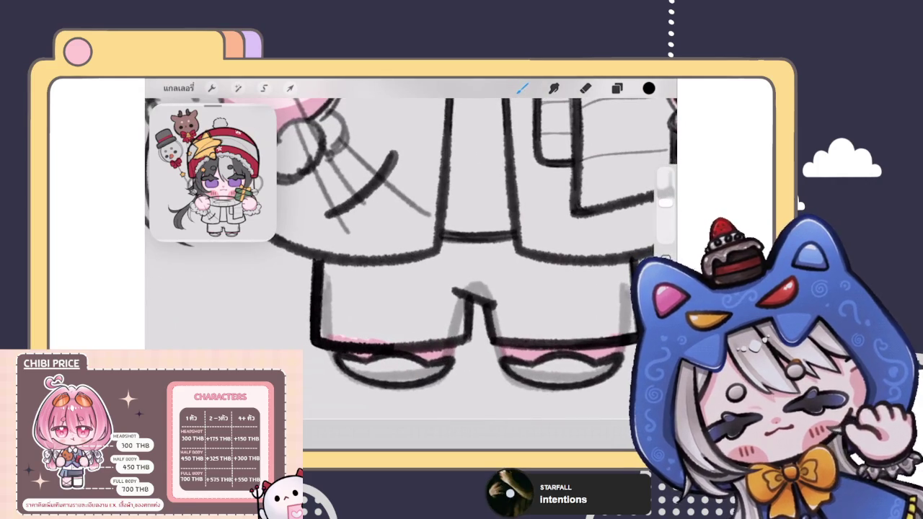
scroll(411, 238, down, 2)
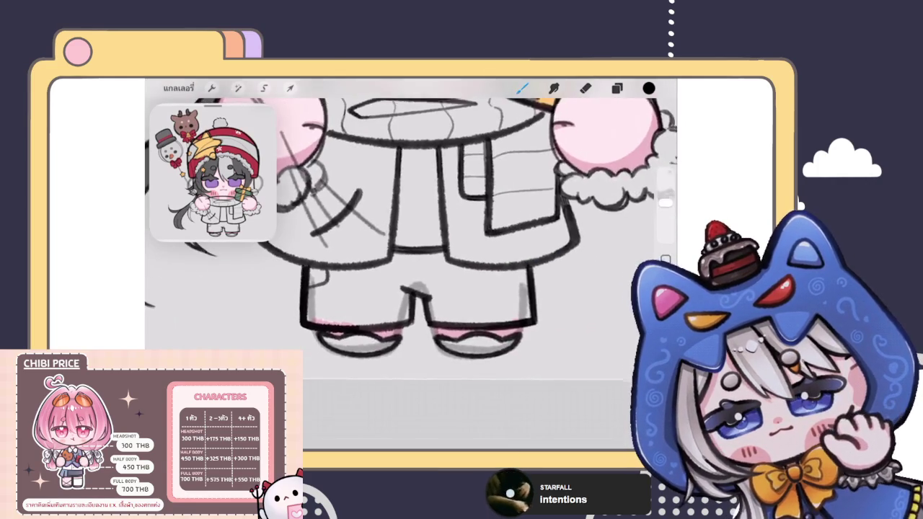
scroll(411, 238, down, 2)
scroll(411, 288, up, 3)
scroll(412, 288, up, 2)
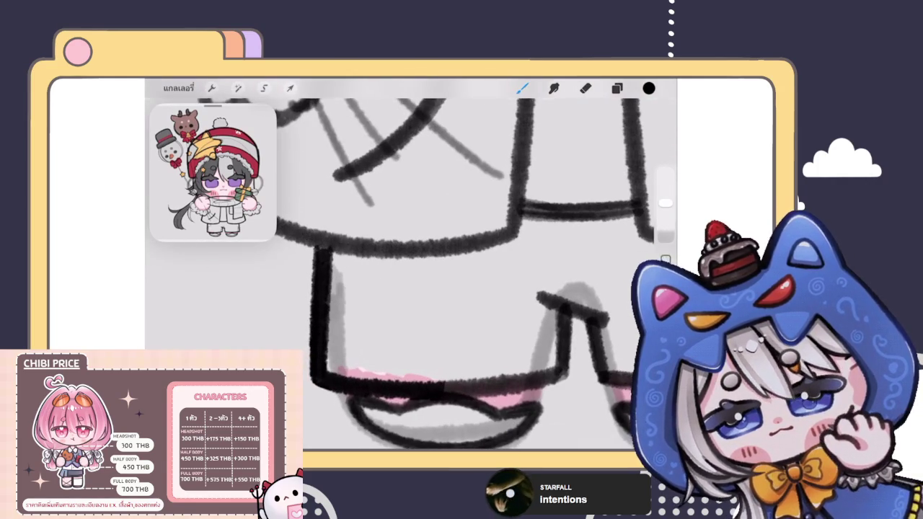
mouse_move(369, 253)
mouse_down()
mouse_move(349, 300)
mouse_move(383, 277)
mouse_move(387, 255)
mouse_up()
Step: Draw a light grey stroke under the coat hem, redoing one stray attempt
scroll(411, 263, down, 5)
scroll(411, 263, down, 3)
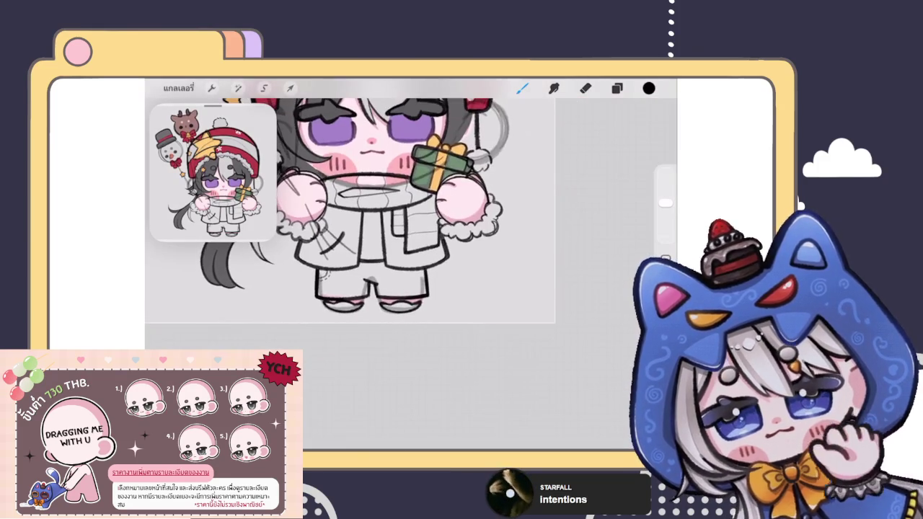
scroll(390, 238, up, 5)
scroll(389, 238, up, 3)
drag(404, 264, 441, 291)
key(ctrl+z)
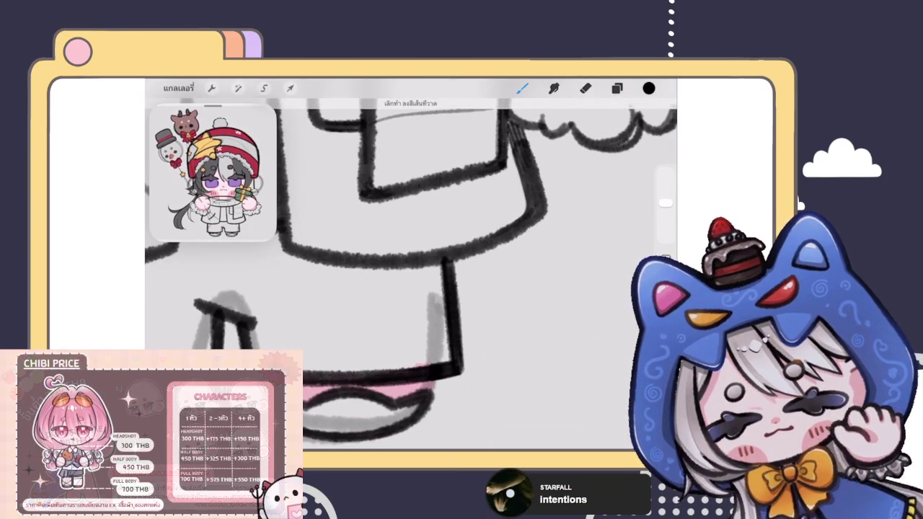
mouse_move(398, 269)
mouse_down()
mouse_move(442, 288)
mouse_move(408, 291)
mouse_move(444, 300)
mouse_up()
scroll(411, 263, down, 5)
scroll(411, 263, down, 3)
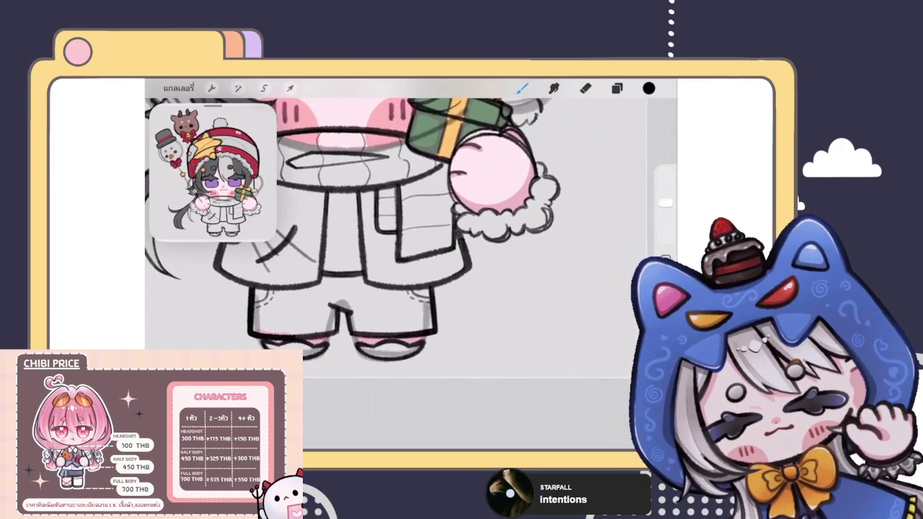
scroll(389, 238, up, 5)
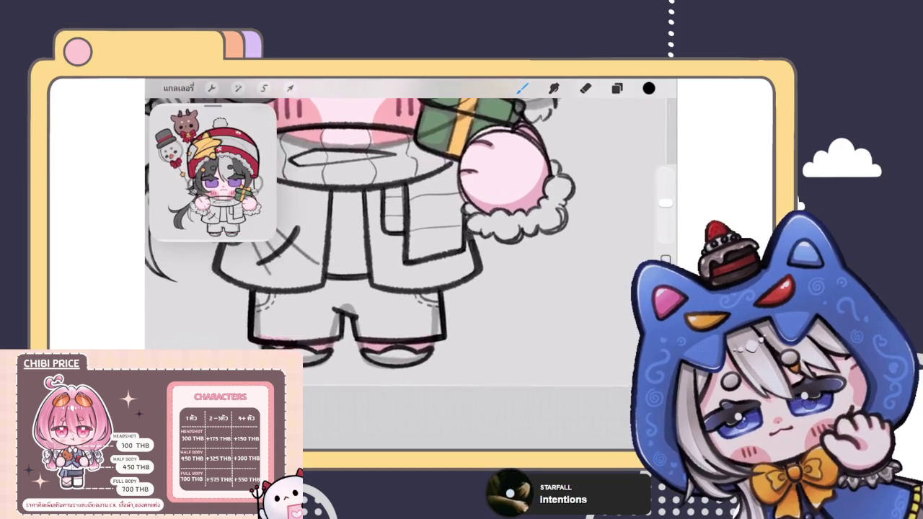
key(e)
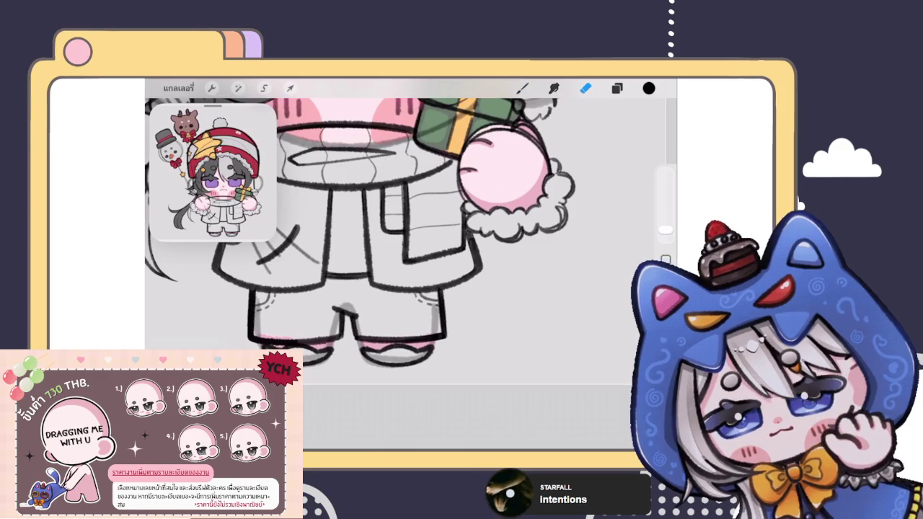
Step: Undo a trial erase on the right pant-leg line and add a short grey stroke beside it
drag(433, 289, 437, 317)
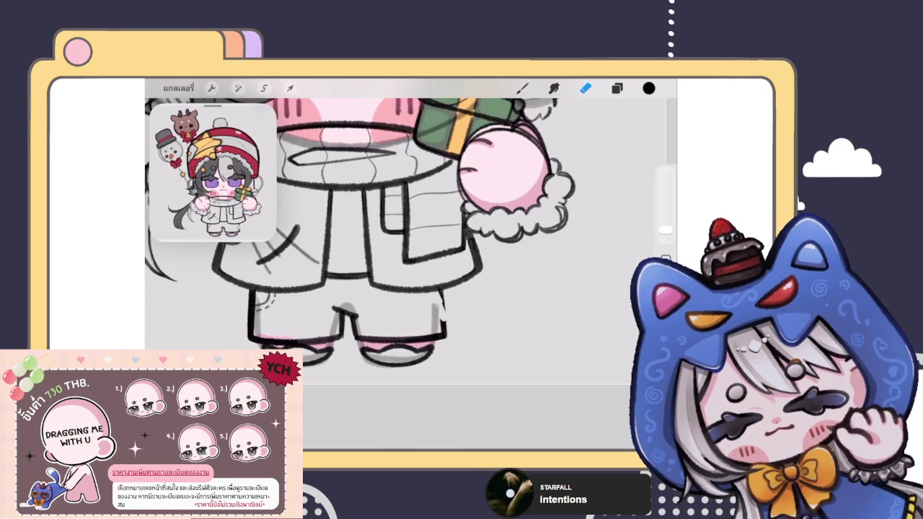
scroll(411, 274, up, 3)
key(ctrl+z)
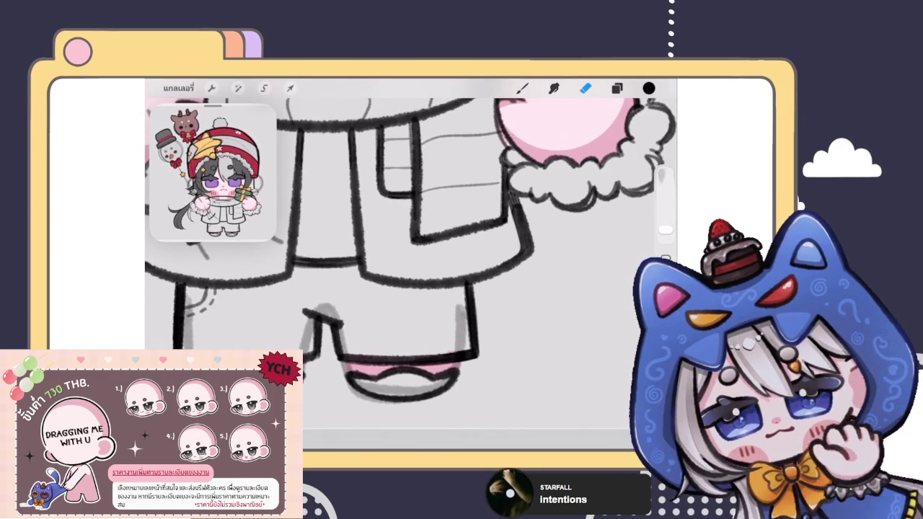
key(b)
drag(443, 298, 464, 308)
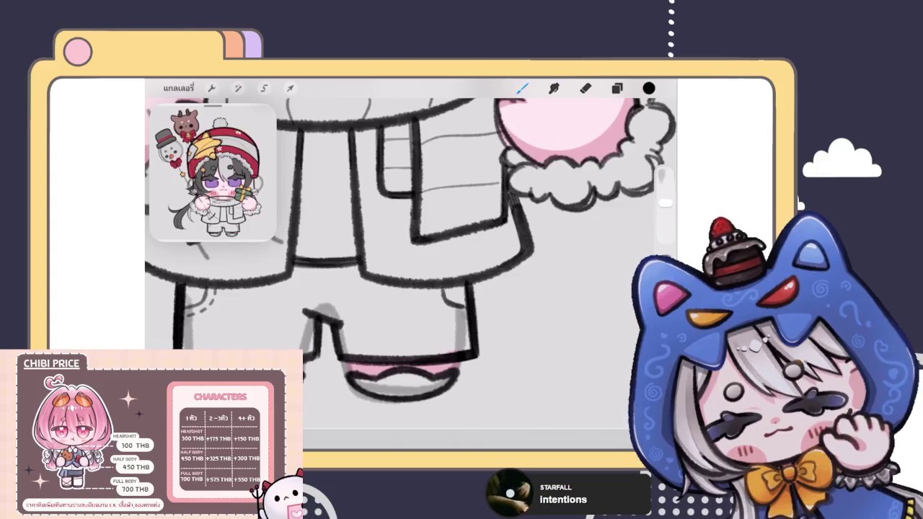
scroll(412, 253, up, 2)
scroll(411, 253, up, 2)
Step: Add hatch strokes and small dashes along the coat hem
mouse_move(398, 270)
mouse_down()
mouse_move(386, 286)
mouse_move(390, 305)
mouse_move(408, 309)
mouse_up()
drag(420, 308, 432, 312)
scroll(411, 275, down, 3)
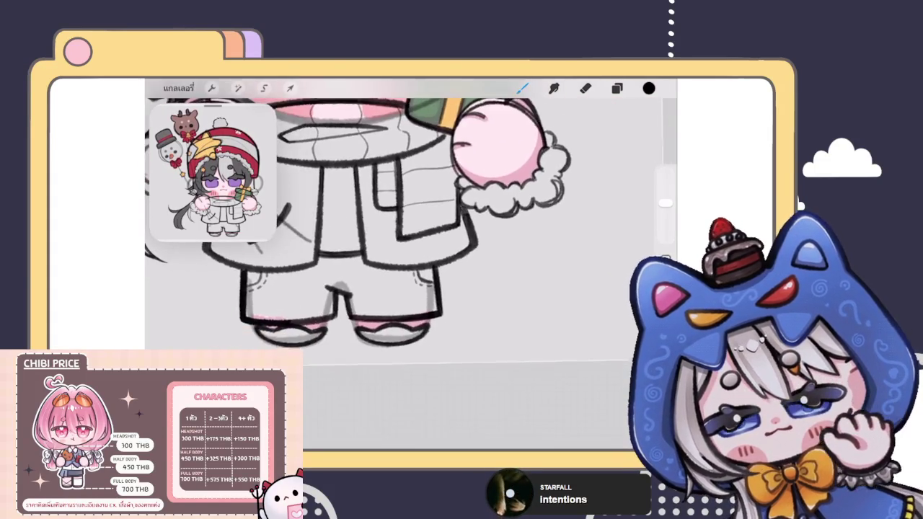
scroll(411, 274, down, 2)
scroll(411, 274, down, 2)
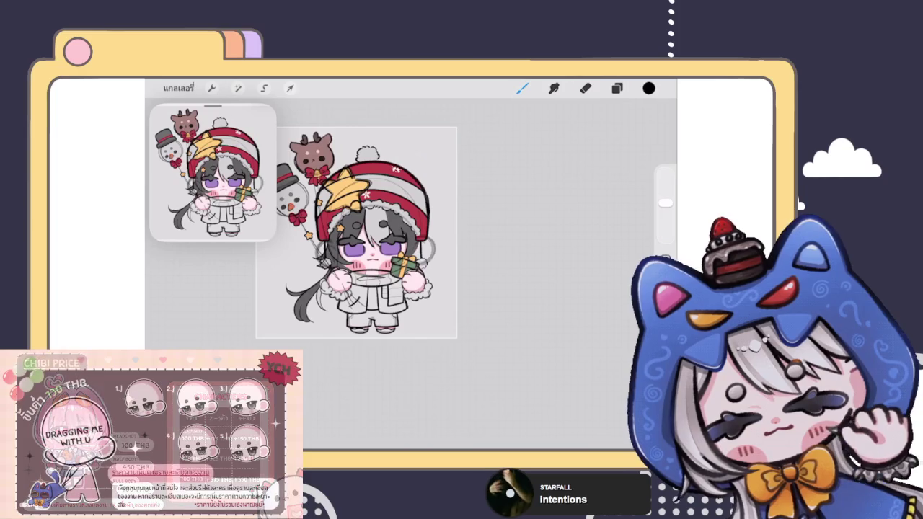
scroll(356, 232, down, 3)
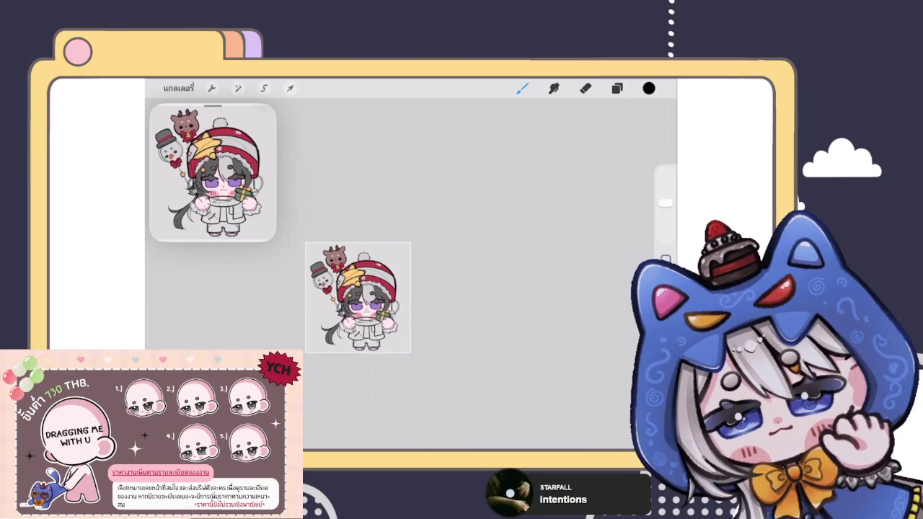
scroll(358, 317, up, 2)
scroll(358, 318, up, 3)
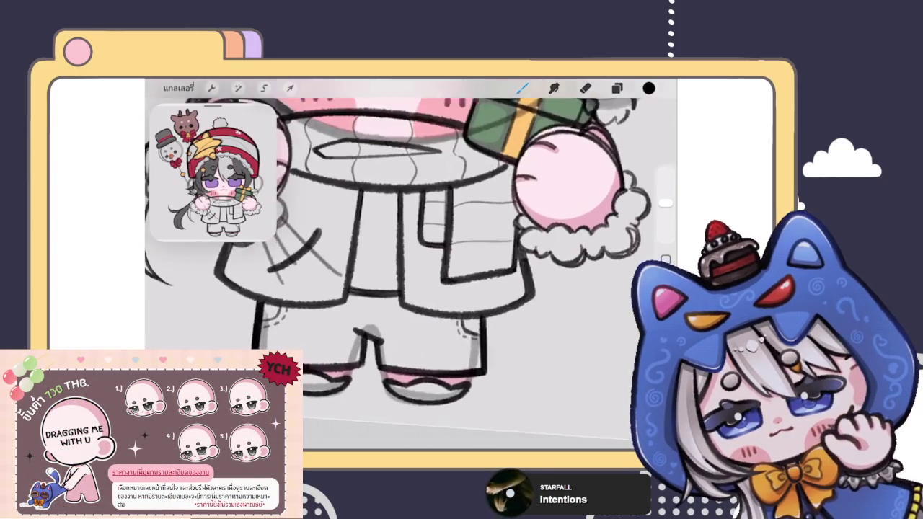
scroll(358, 317, up, 2)
Step: Try two short lines between the legs and undo them
mouse_move(366, 298)
mouse_down()
mouse_move(365, 320)
mouse_move(380, 322)
mouse_up()
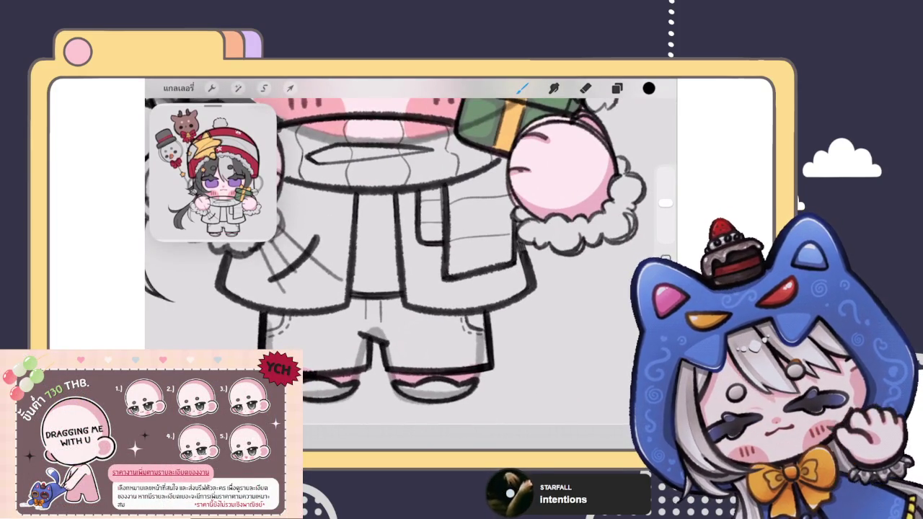
scroll(375, 230, down, 3)
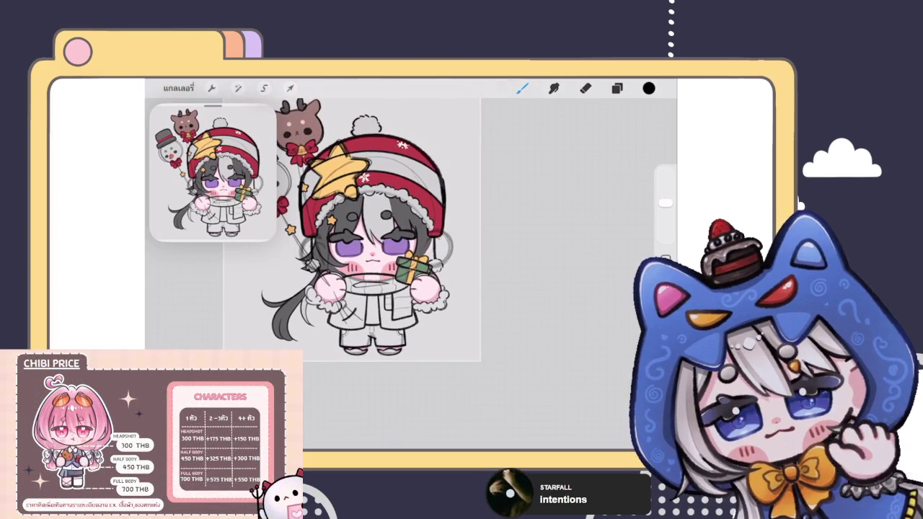
key(ctrl+z)
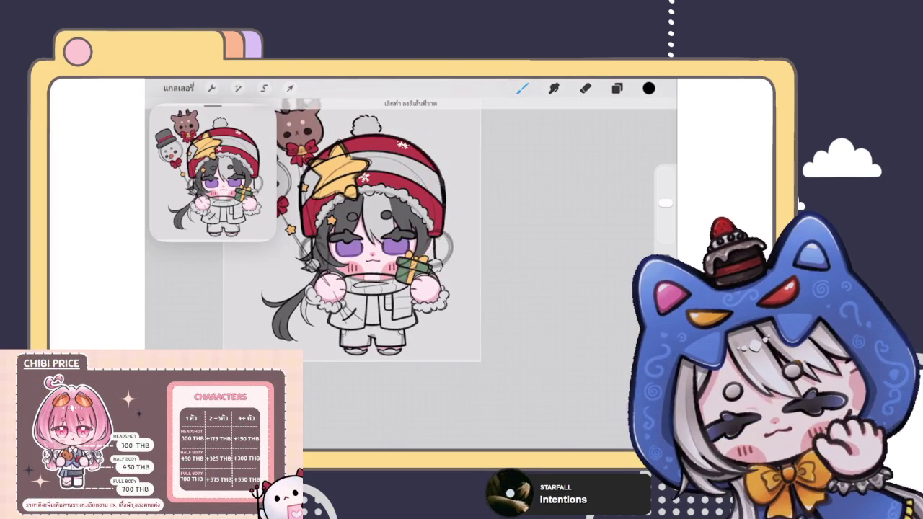
scroll(361, 231, down, 3)
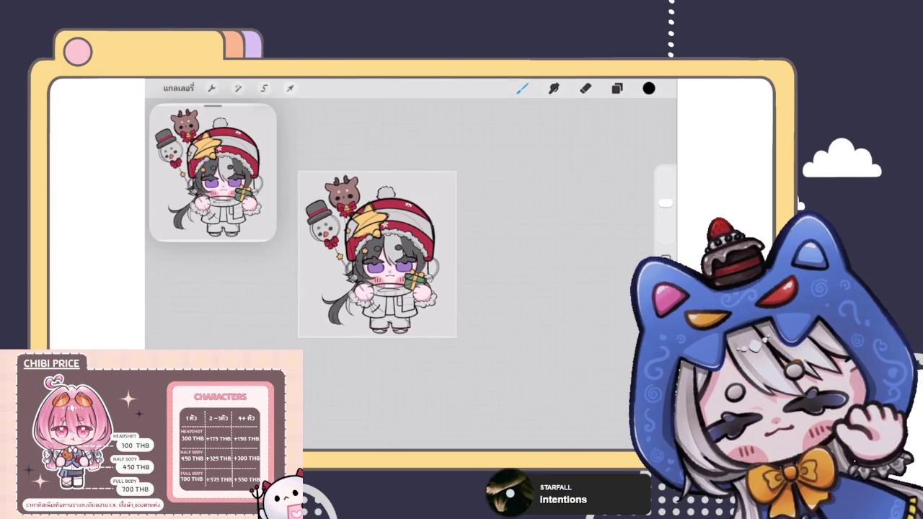
scroll(375, 252, up, 2)
scroll(375, 253, up, 2)
scroll(361, 238, up, 2)
scroll(361, 231, up, 2)
click(617, 88)
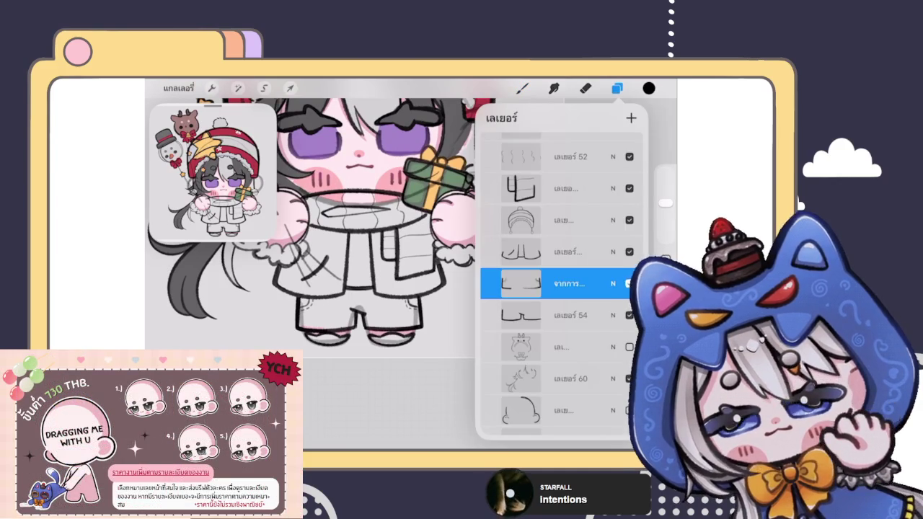
Step: Merge the leg sketch down into Layer 54 and tilt the merged legs slightly
click(570, 284)
click(433, 361)
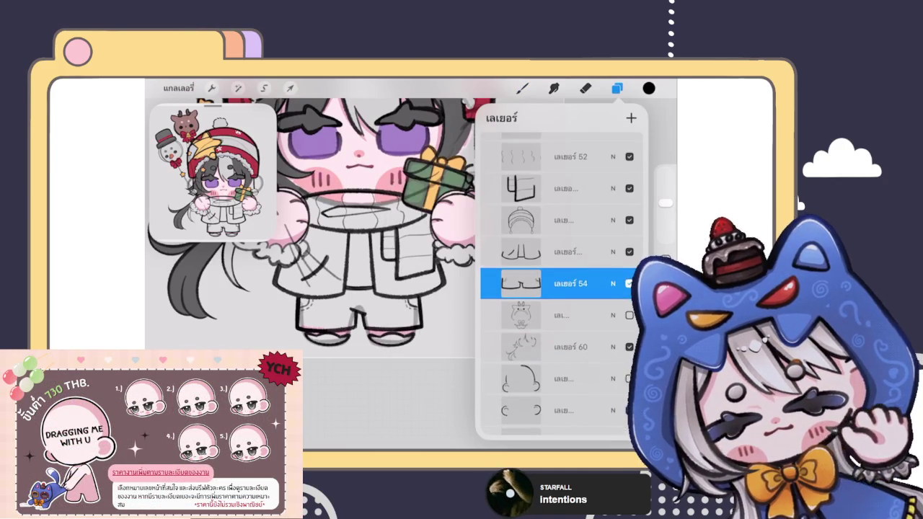
click(290, 88)
drag(360, 280, 356, 280)
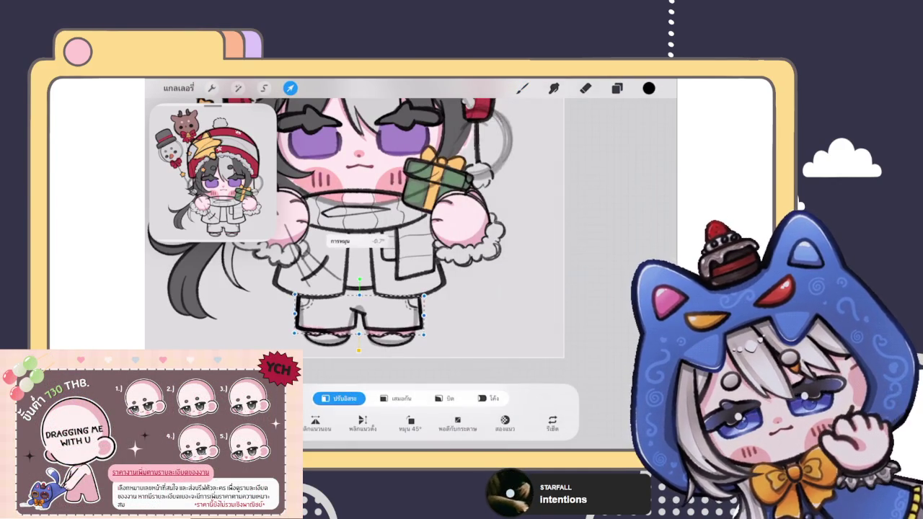
click(522, 88)
Step: Zoom around to review the inked legs and bring up the layer list
scroll(353, 216, down, 3)
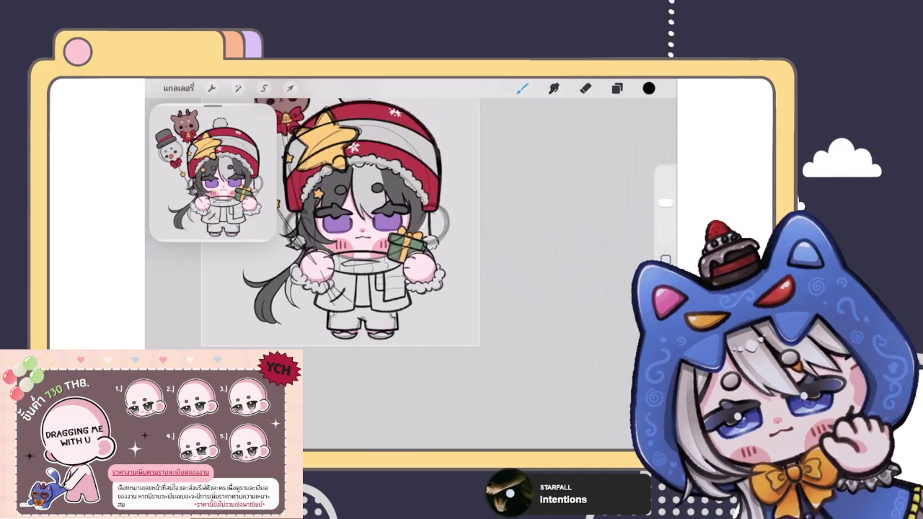
scroll(393, 311, up, 3)
scroll(393, 310, up, 3)
scroll(375, 281, up, 2)
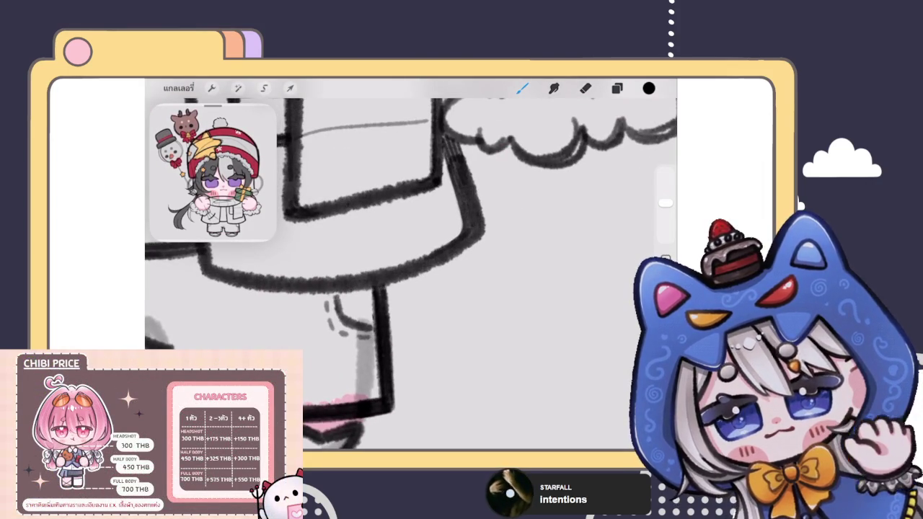
scroll(393, 274, down, 3)
scroll(394, 274, down, 2)
scroll(393, 275, down, 2)
scroll(393, 274, down, 1)
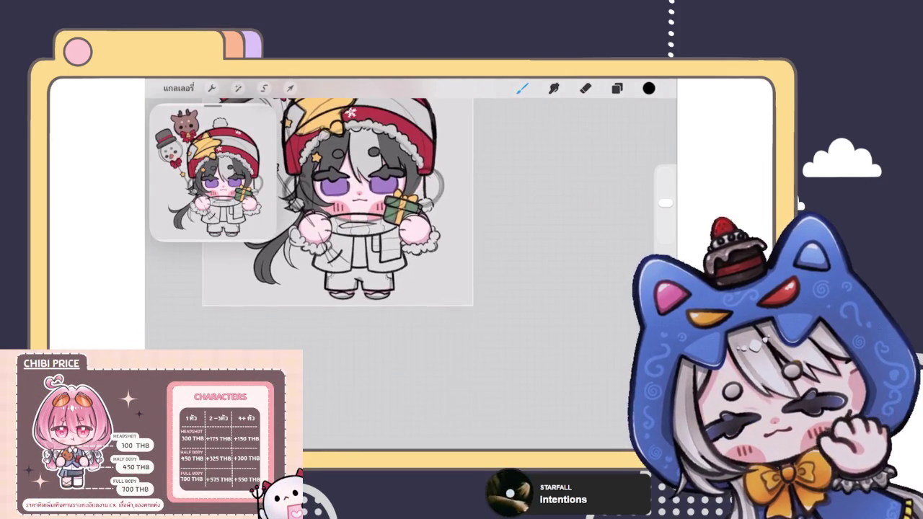
scroll(339, 216, down, 2)
scroll(354, 231, down, 1)
scroll(361, 260, up, 1)
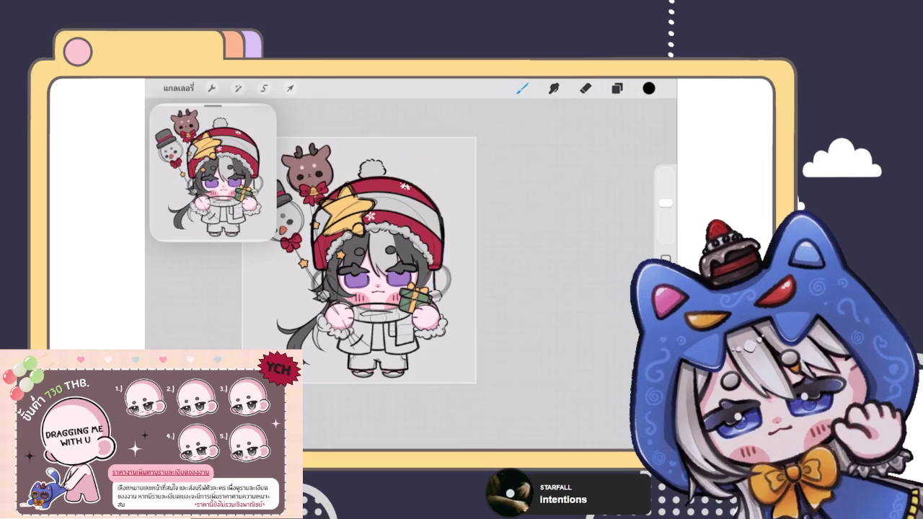
click(617, 88)
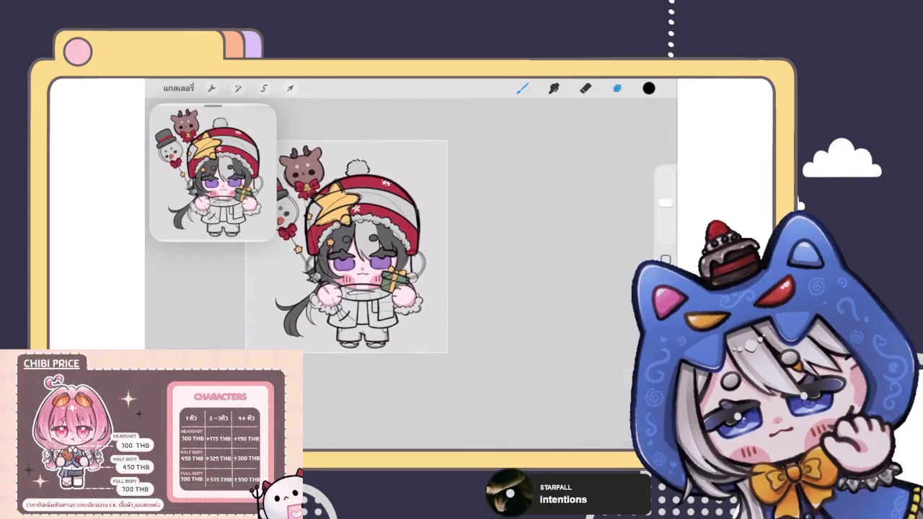
scroll(555, 289, up, 2)
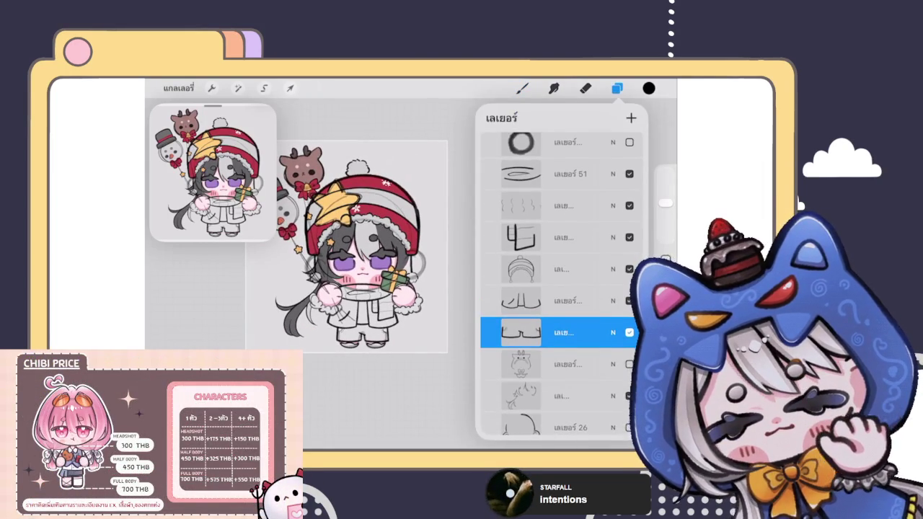
scroll(555, 289, down, 2)
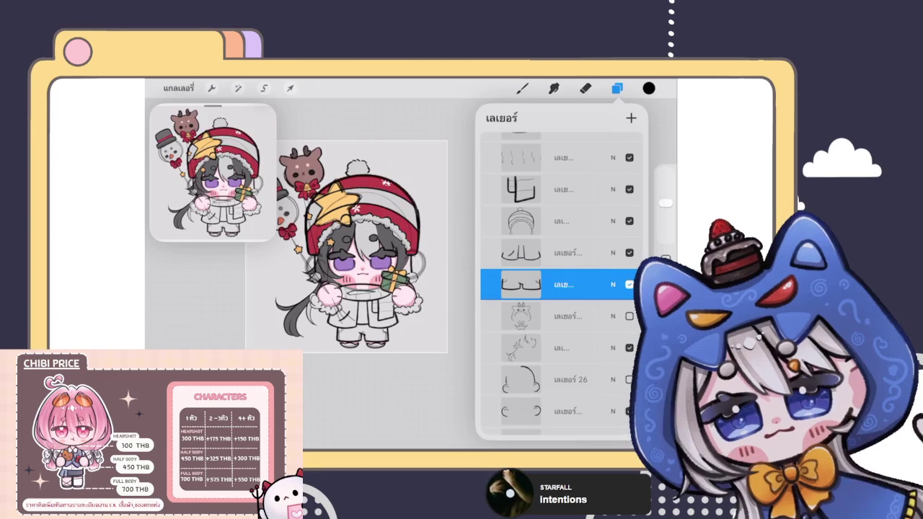
scroll(555, 288, up, 1)
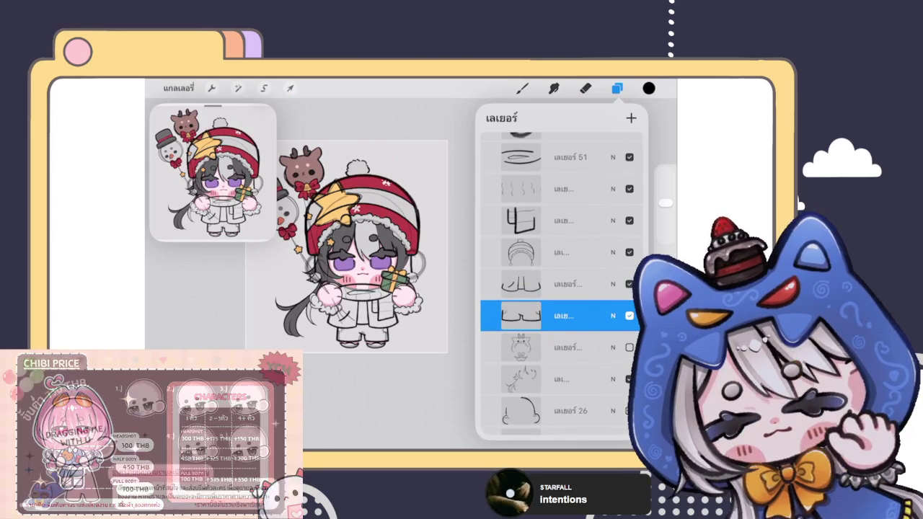
scroll(555, 289, up, 2)
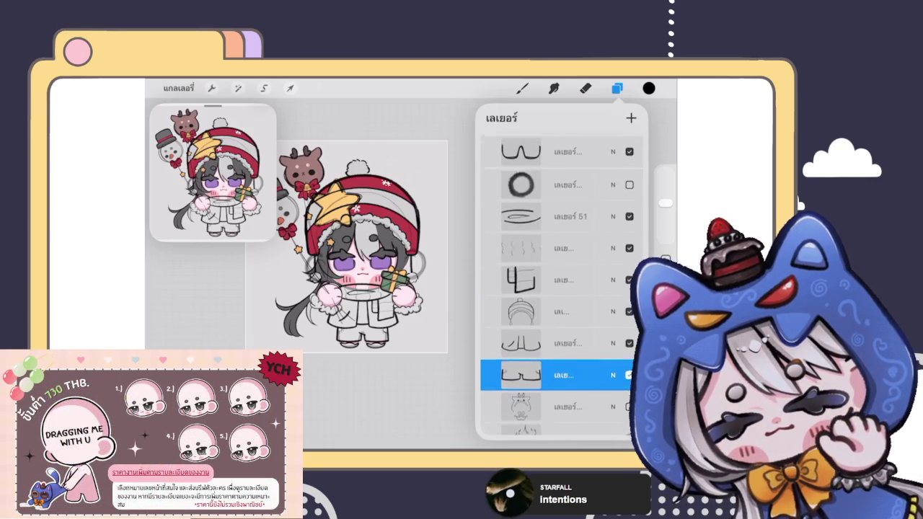
Step: Select six sketch layers starting at layer 51 and group them
click(570, 212)
drag(505, 244, 556, 243)
drag(505, 276, 555, 276)
drag(505, 307, 556, 307)
drag(505, 339, 555, 339)
drag(505, 371, 556, 370)
click(632, 118)
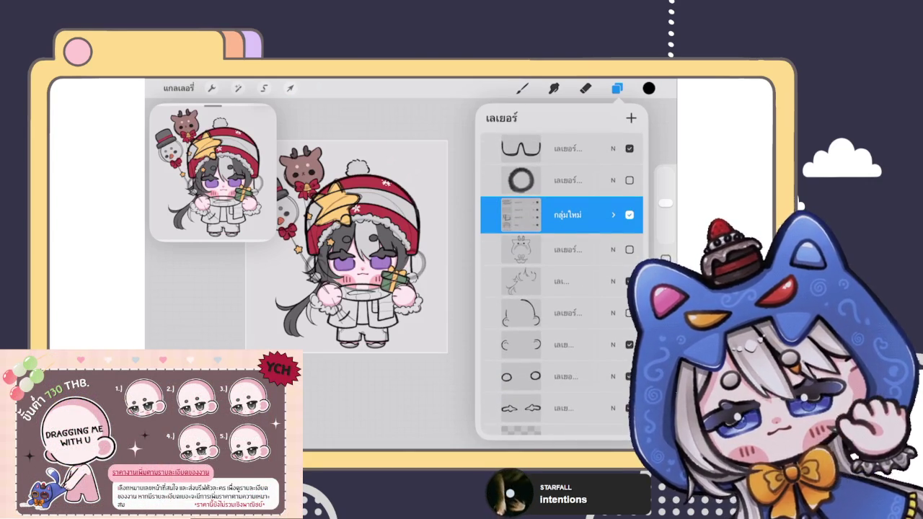
Step: Compare the new group with the hooded version, leaving the beanie group visible
click(629, 215)
click(629, 250)
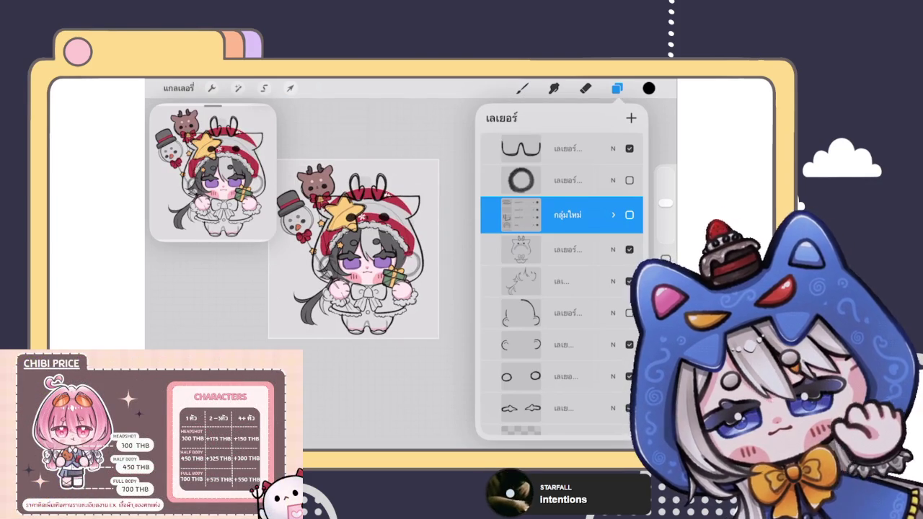
click(629, 250)
click(630, 215)
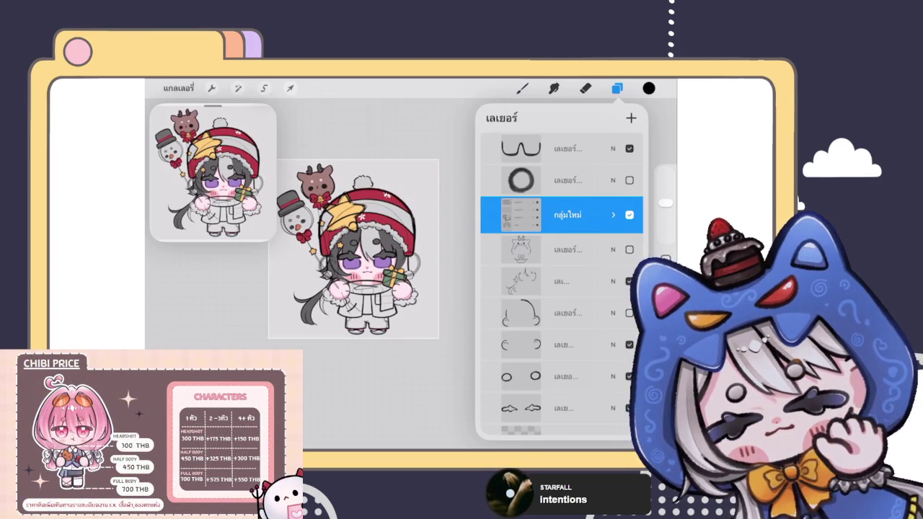
Step: Select the eye outline layer and put it under Transform
scroll(562, 289, down, 3)
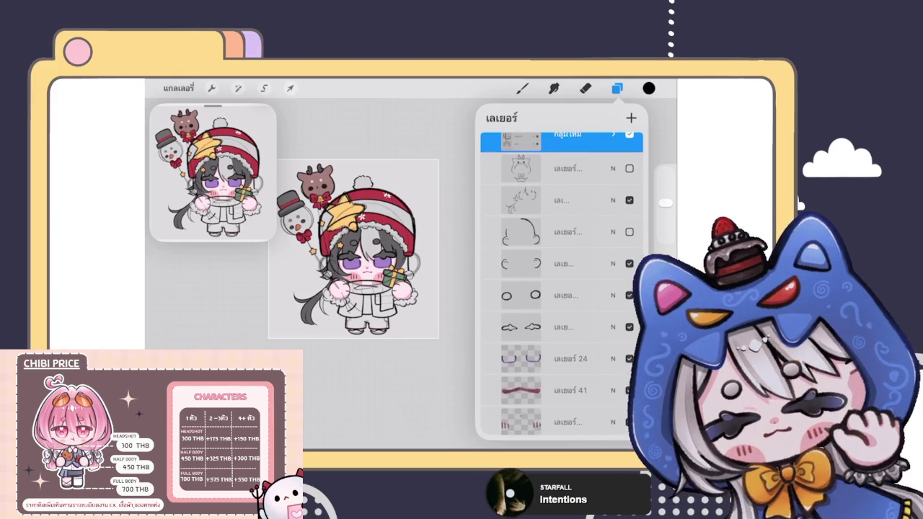
scroll(562, 289, down, 2)
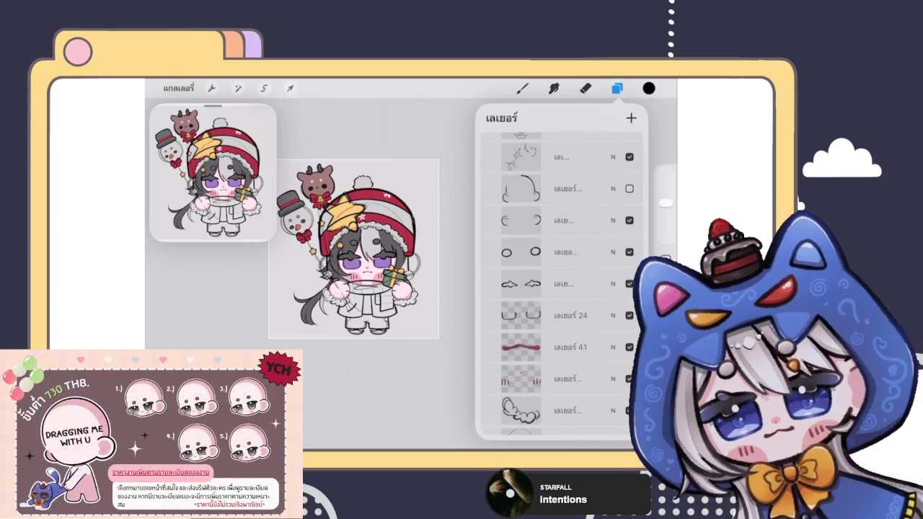
click(562, 251)
scroll(354, 267, up, 5)
click(290, 88)
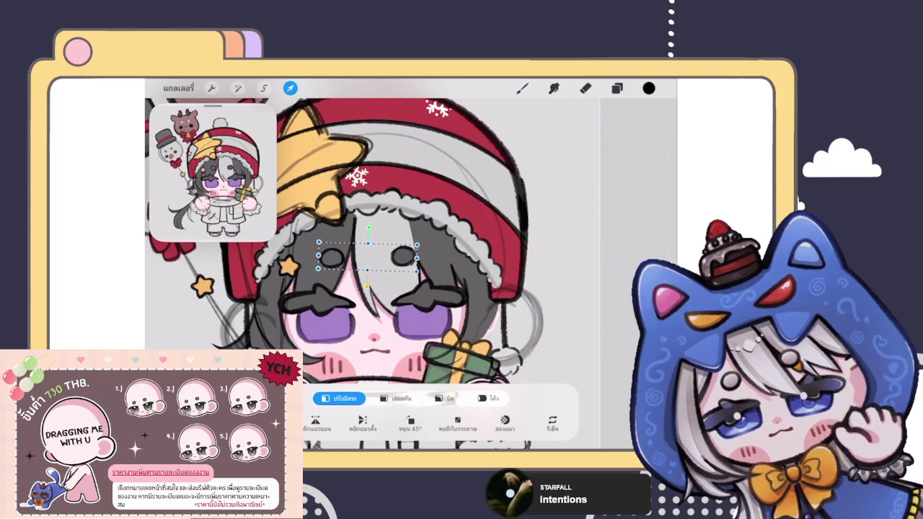
Step: Finish the pending eye transform, then reposition and commit the eye shapes again
click(523, 88)
scroll(375, 267, down, 5)
scroll(360, 270, down, 2)
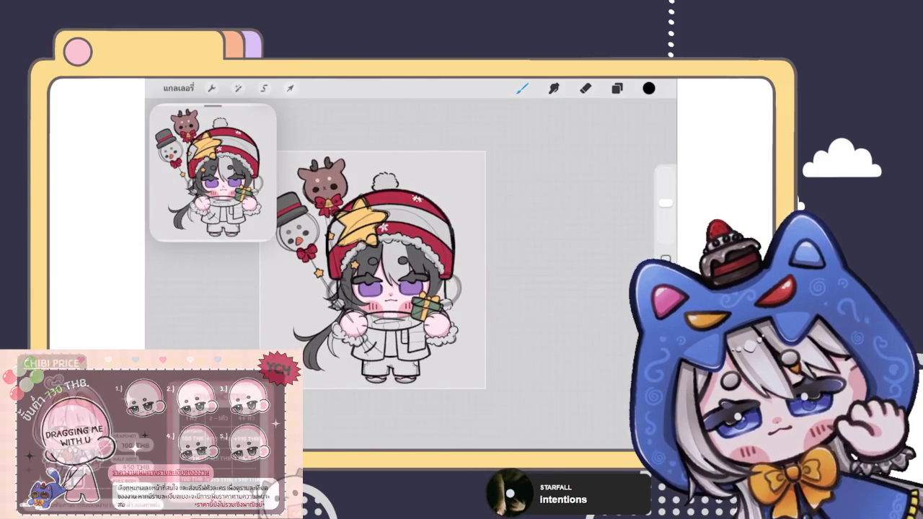
click(290, 88)
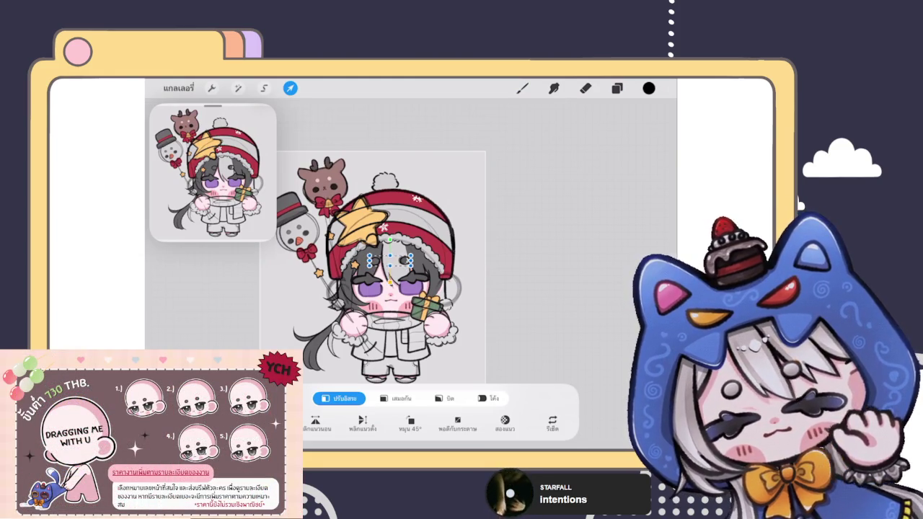
key(b)
scroll(373, 266, down, 3)
scroll(391, 263, up, 5)
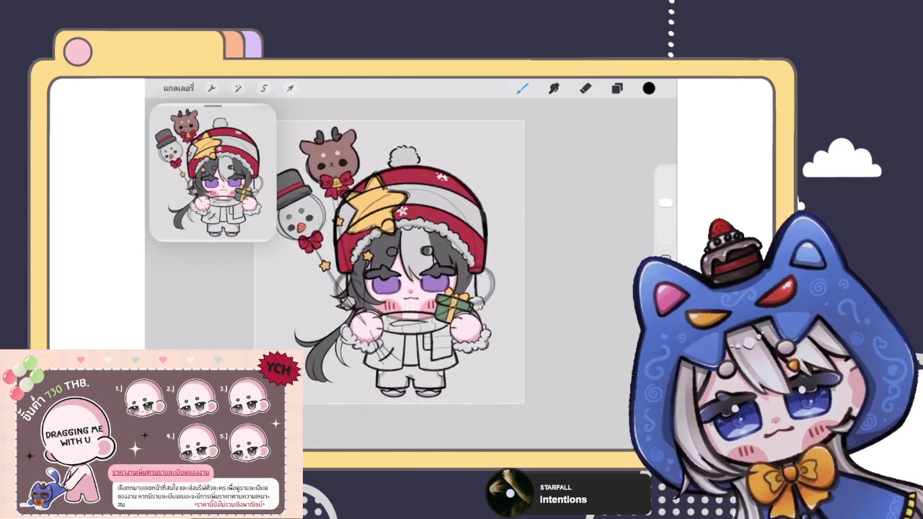
scroll(392, 264, up, 3)
Step: Select the eye layer and nudge the grey eye circles slightly to the right
click(617, 88)
scroll(556, 282, down, 5)
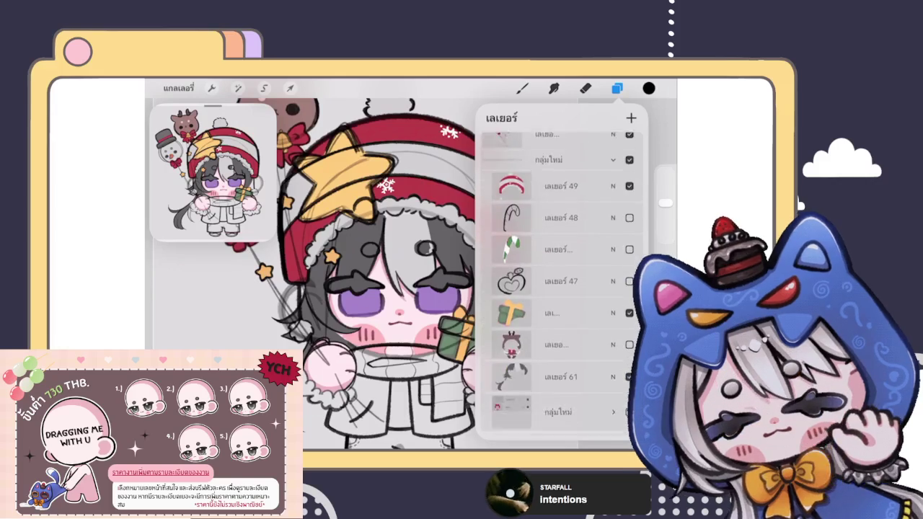
click(556, 296)
click(290, 88)
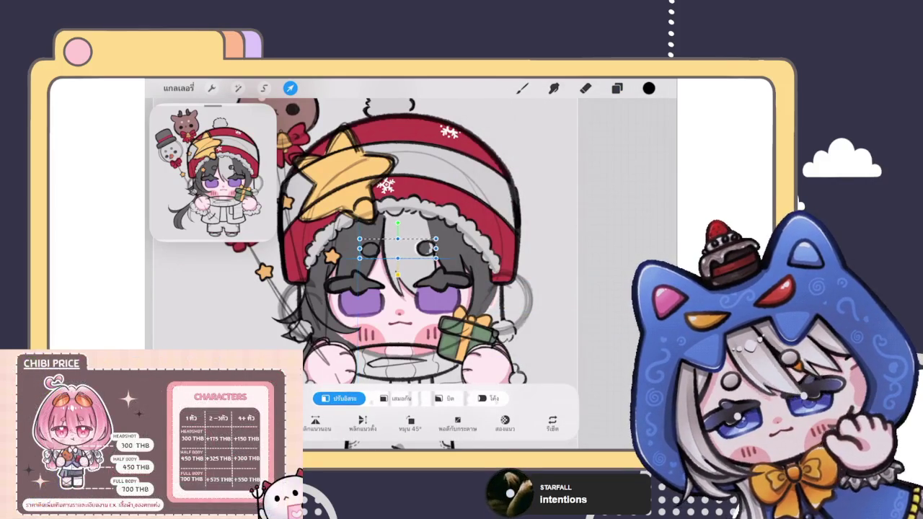
drag(396, 248, 398, 248)
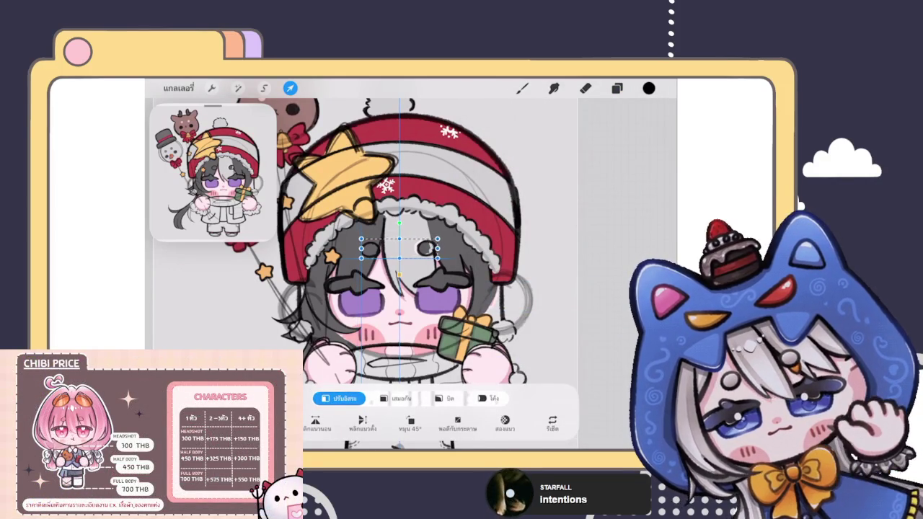
click(522, 88)
scroll(412, 274, up, 5)
click(617, 88)
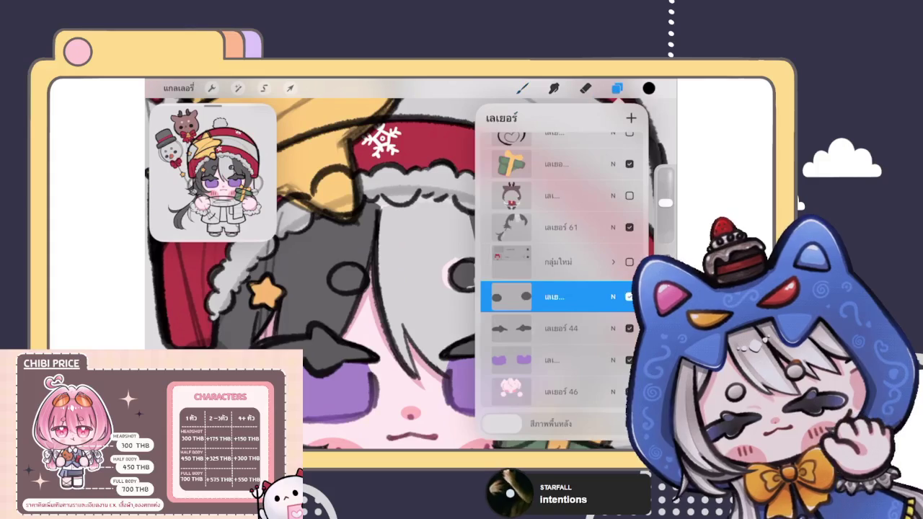
Step: Select layer 61 and choose an inking brush from the Brush Library
click(556, 228)
click(522, 88)
click(560, 231)
click(561, 268)
click(523, 88)
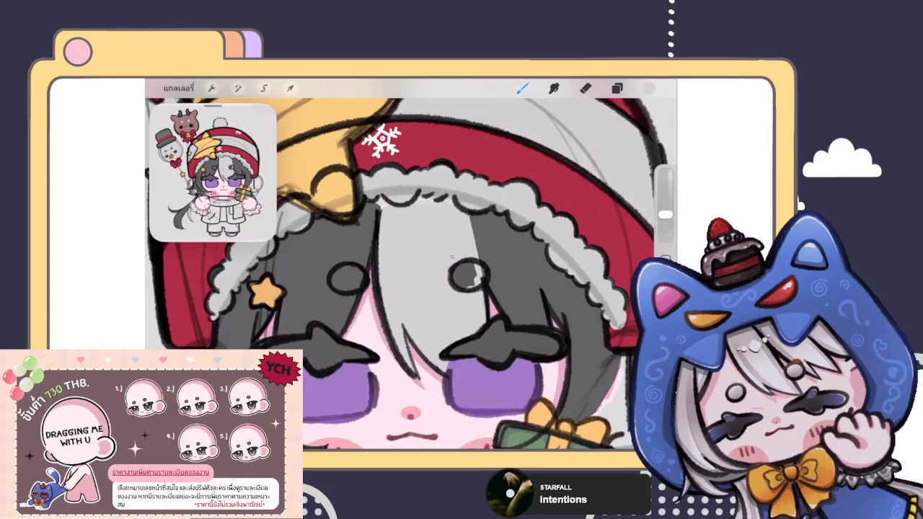
click(585, 88)
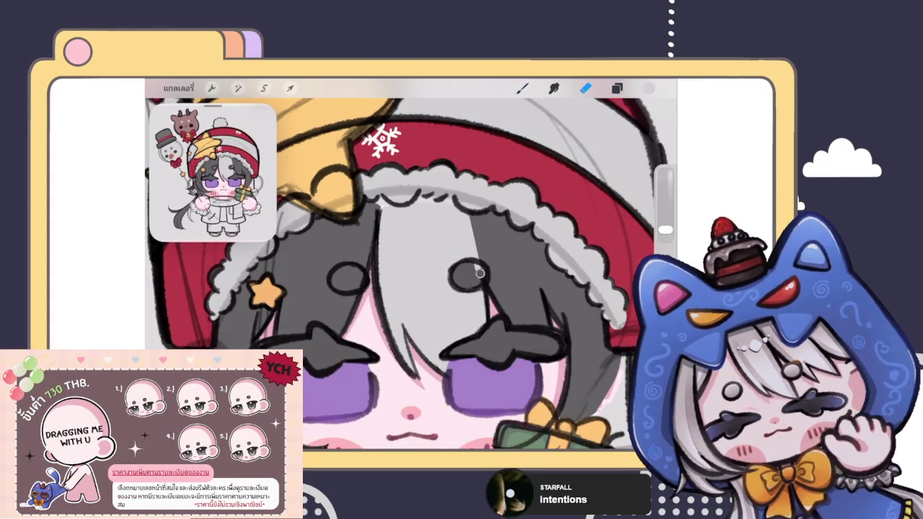
click(522, 88)
Step: Eyedrop the dark outline colour from the hat, then shift the view
scroll(411, 267, down, 5)
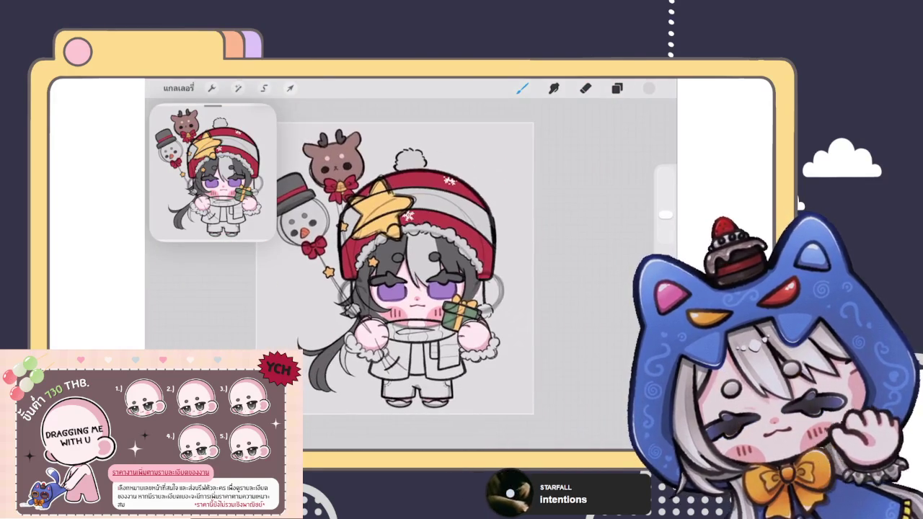
scroll(454, 188, up, 5)
scroll(454, 187, up, 2)
scroll(455, 188, up, 3)
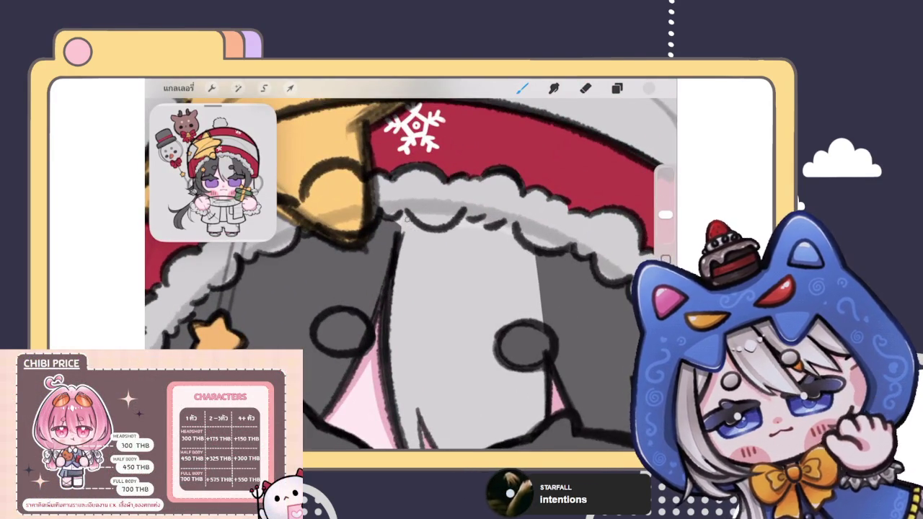
click(402, 219)
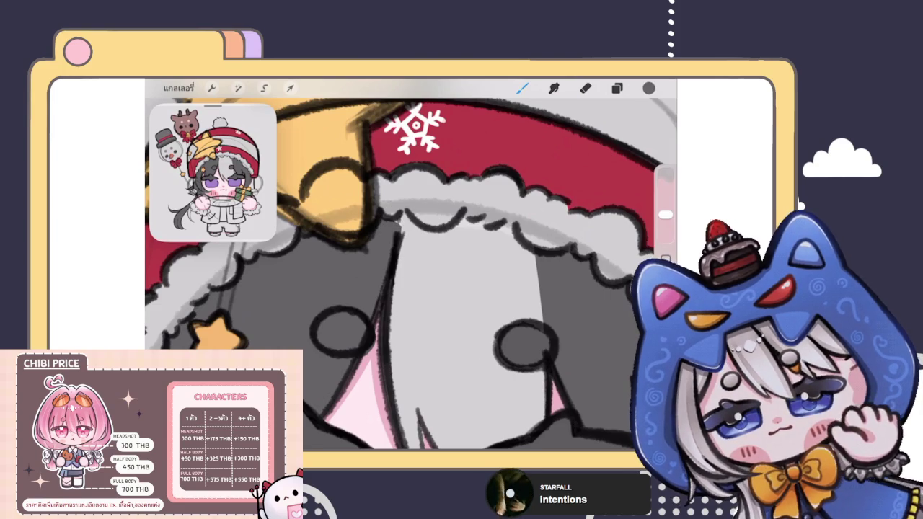
drag(417, 274, 372, 312)
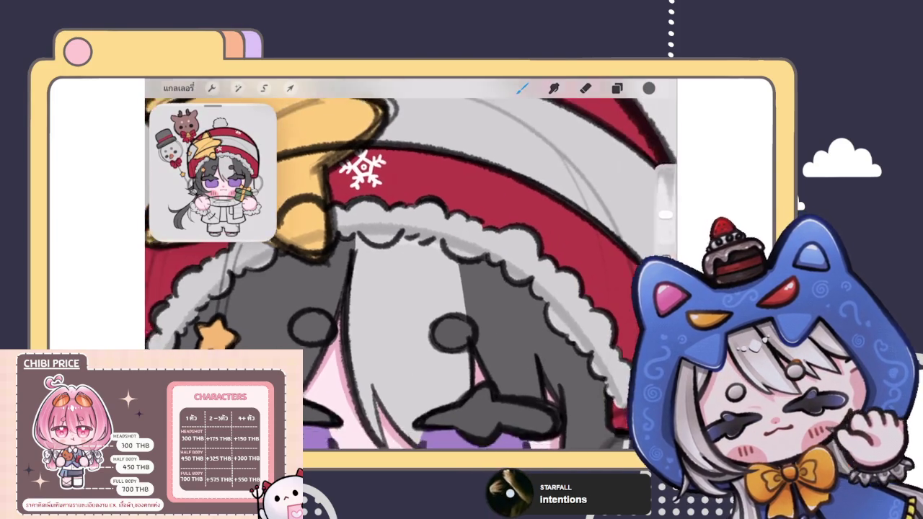
scroll(411, 274, down, 5)
scroll(411, 274, down, 5)
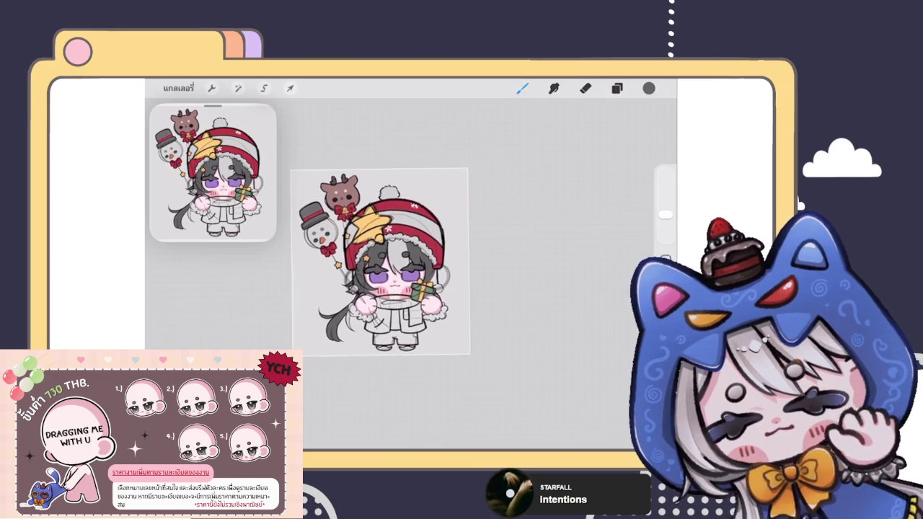
Step: Expand the hat-and-gift group and toggle the gift, hat and candy cane layers to compare
drag(402, 282, 376, 254)
click(617, 88)
scroll(561, 289, down, 3)
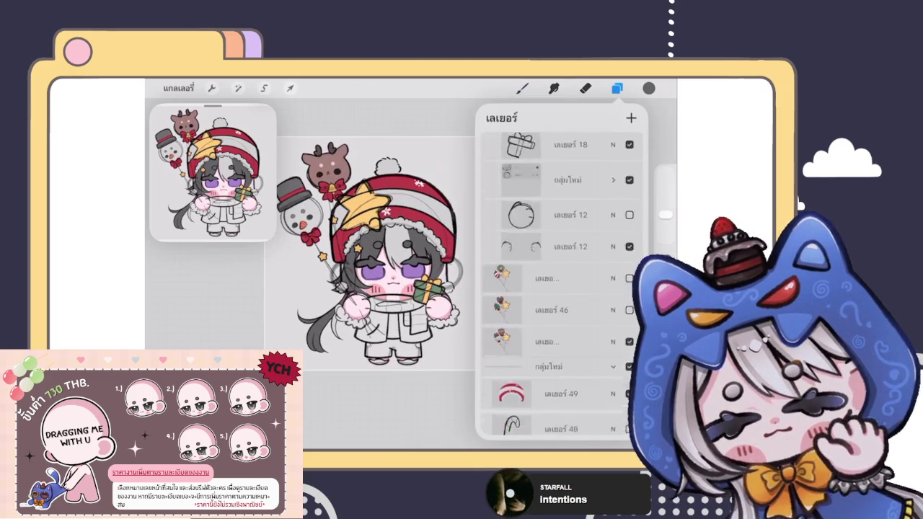
scroll(561, 274, up, 2)
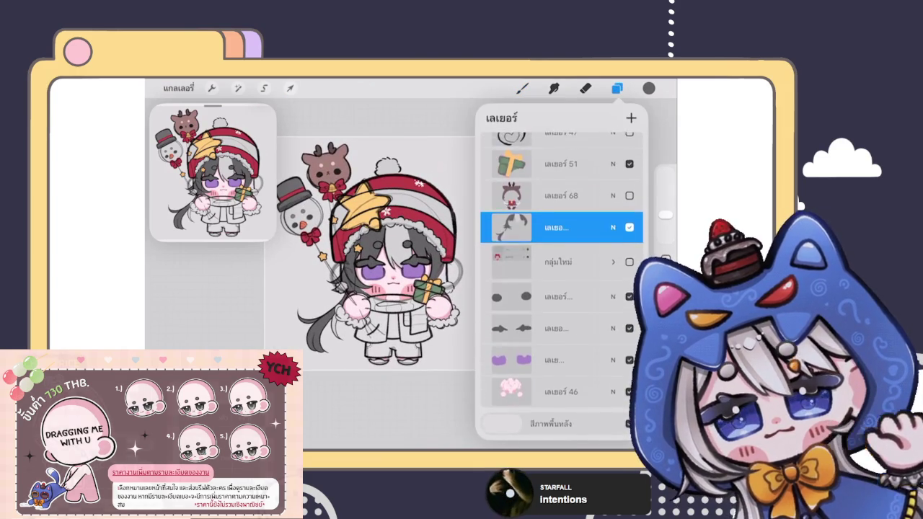
click(613, 261)
scroll(555, 289, down, 2)
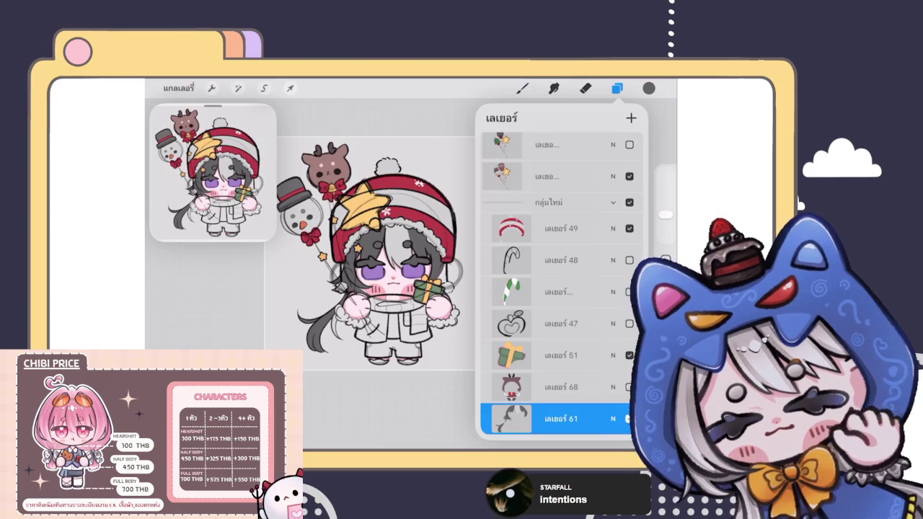
click(629, 355)
click(629, 260)
click(629, 228)
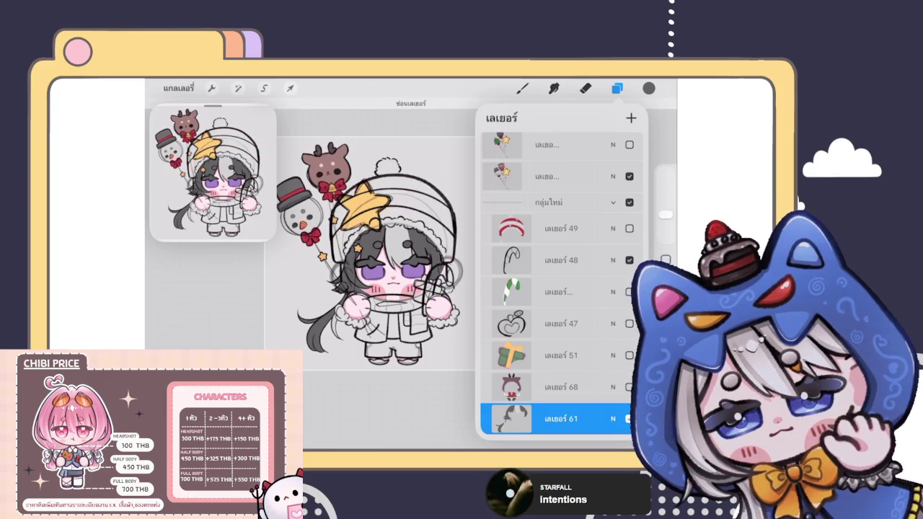
click(629, 228)
click(629, 292)
Step: Hide the candy cane outline and stripes, restore the gift, and show layer 61 with 68 hidden
scroll(382, 253, down, 2)
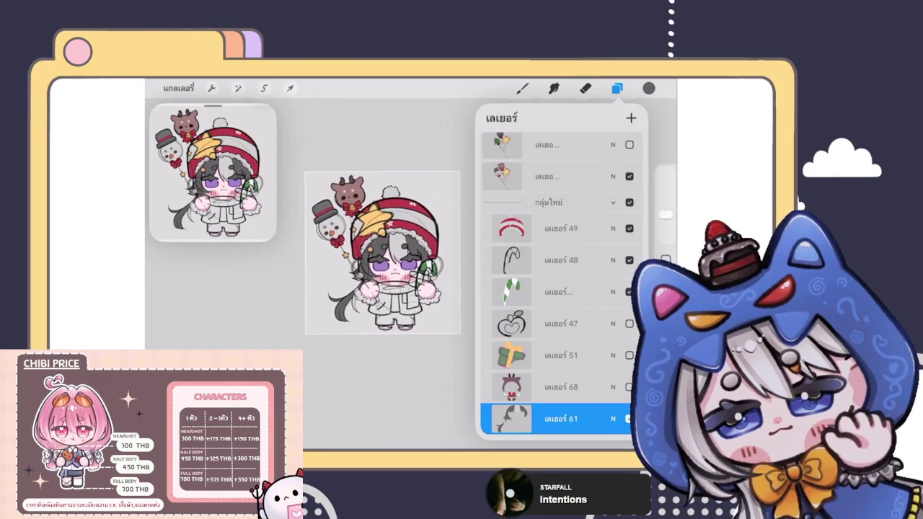
scroll(383, 252, up, 2)
click(629, 260)
click(629, 291)
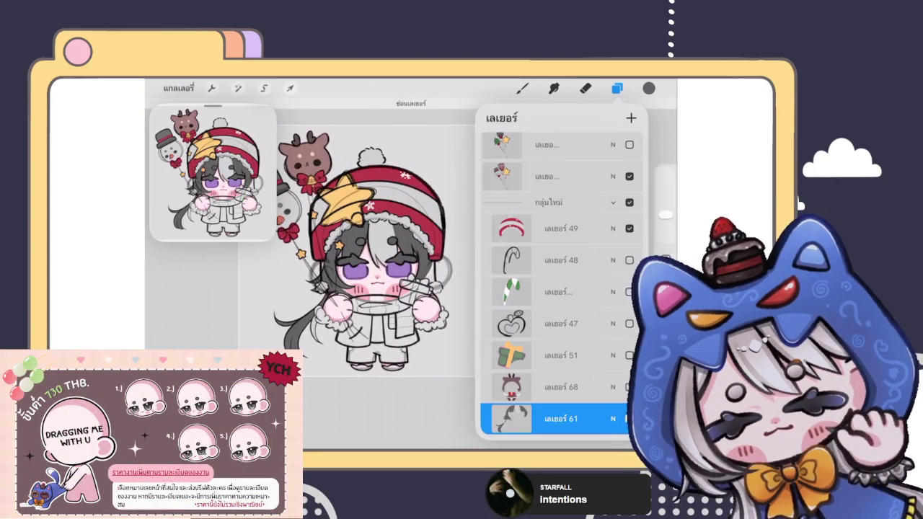
click(629, 260)
click(629, 259)
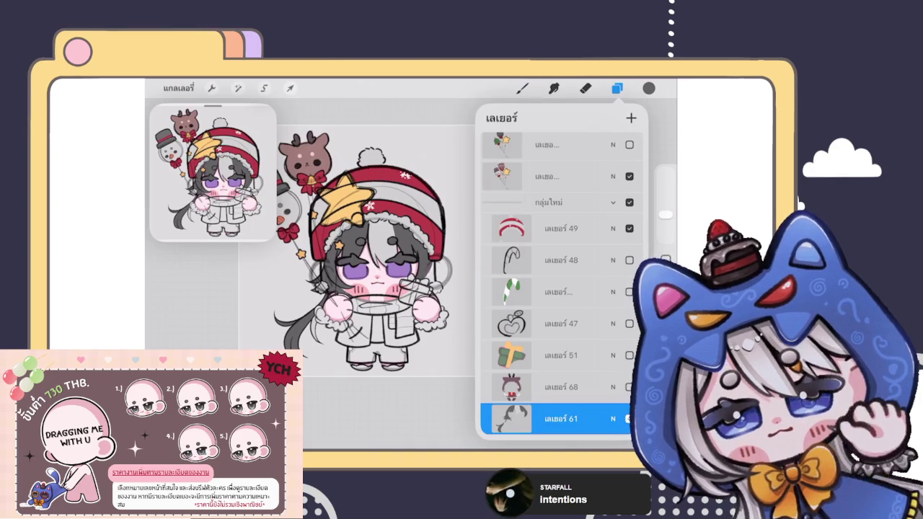
click(629, 355)
scroll(559, 325, down, 3)
click(629, 283)
click(629, 315)
click(630, 283)
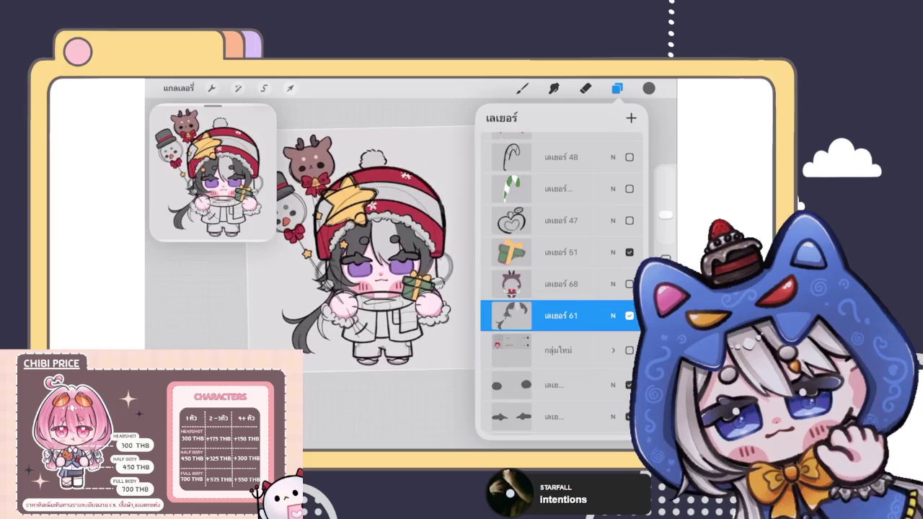
scroll(364, 263, down, 2)
scroll(561, 289, down, 10)
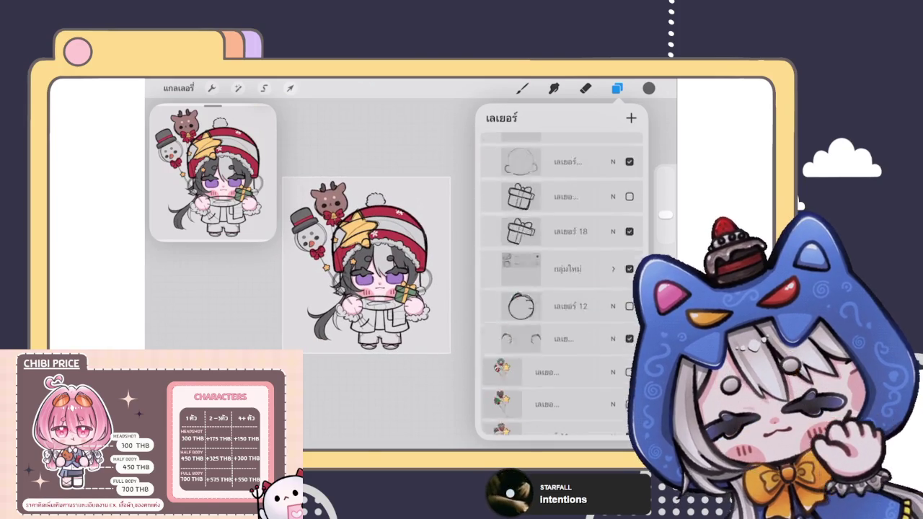
scroll(561, 288, up, 10)
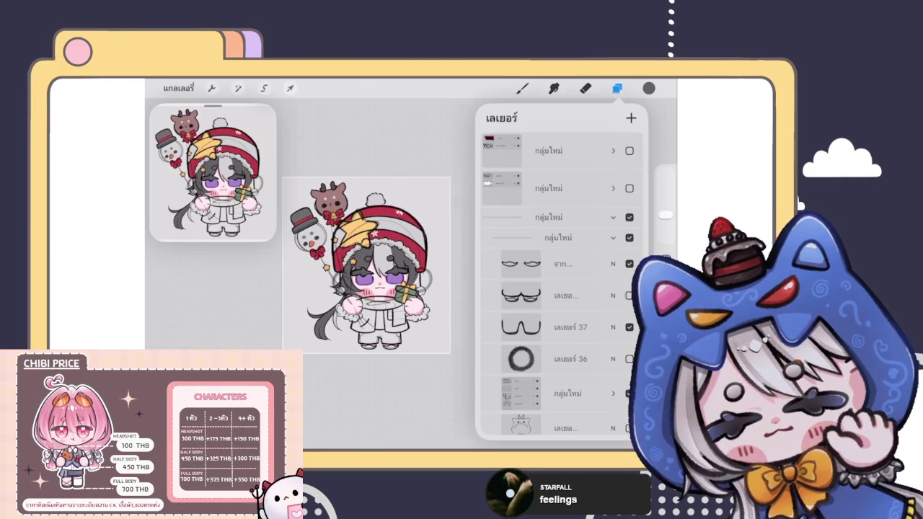
Step: Close the Layers panel and dismiss Control Center to see the whole chibi
click(523, 88)
click(617, 88)
click(618, 88)
scroll(378, 272, up, 3)
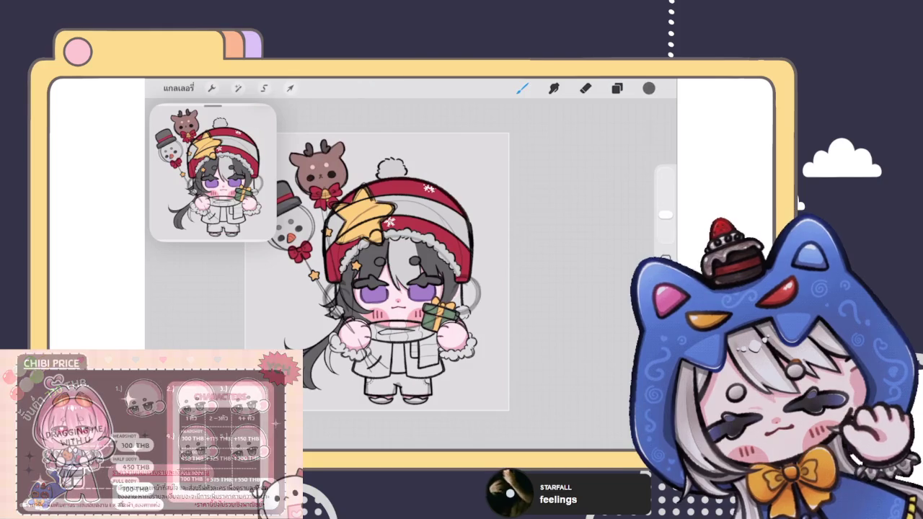
drag(649, 81, 635, 238)
click(577, 375)
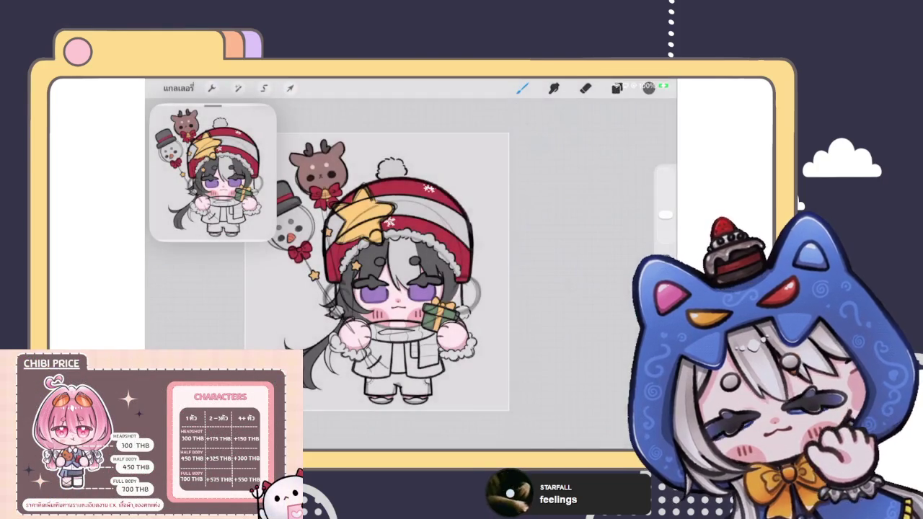
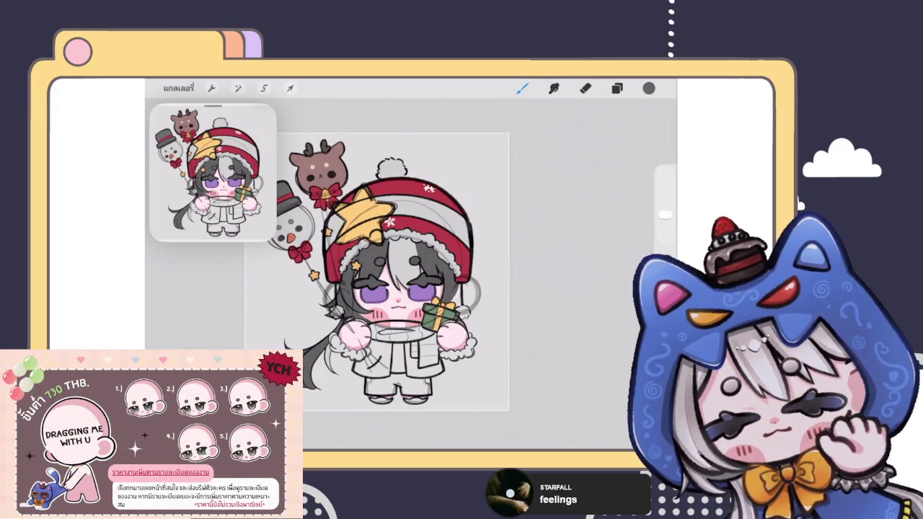
Step: Scroll through the layer list, select the จากการเลือก layer, and return to the brush
scroll(396, 266, up, 2)
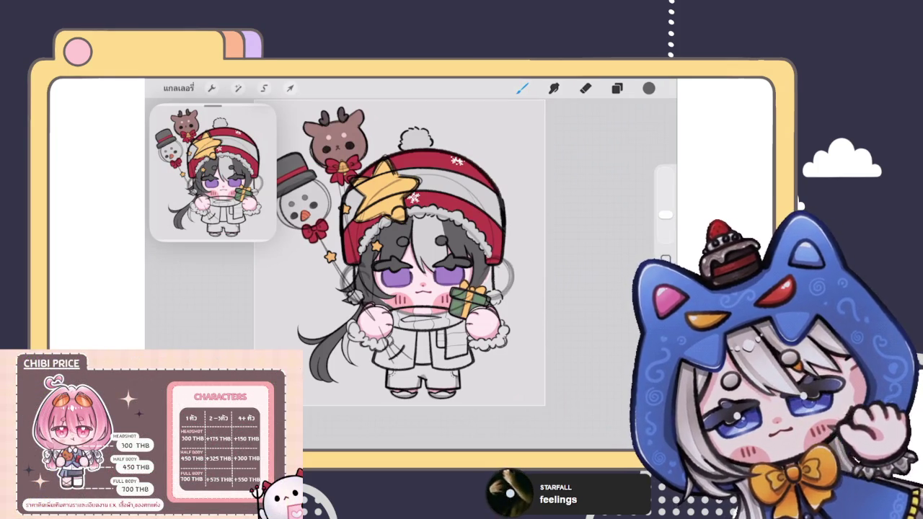
click(616, 88)
click(616, 88)
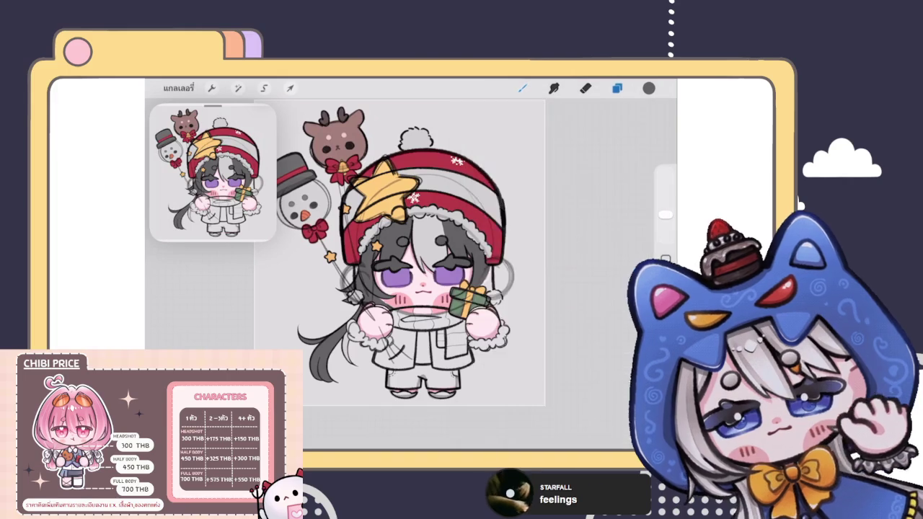
click(617, 89)
scroll(562, 289, down, 5)
scroll(562, 288, down, 3)
scroll(562, 289, down, 3)
scroll(563, 289, down, 3)
scroll(562, 289, down, 3)
scroll(563, 288, down, 2)
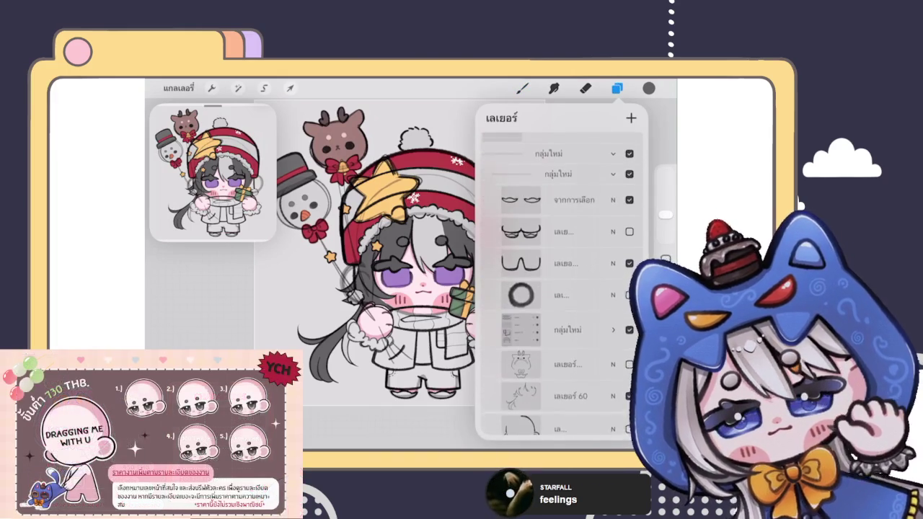
click(563, 204)
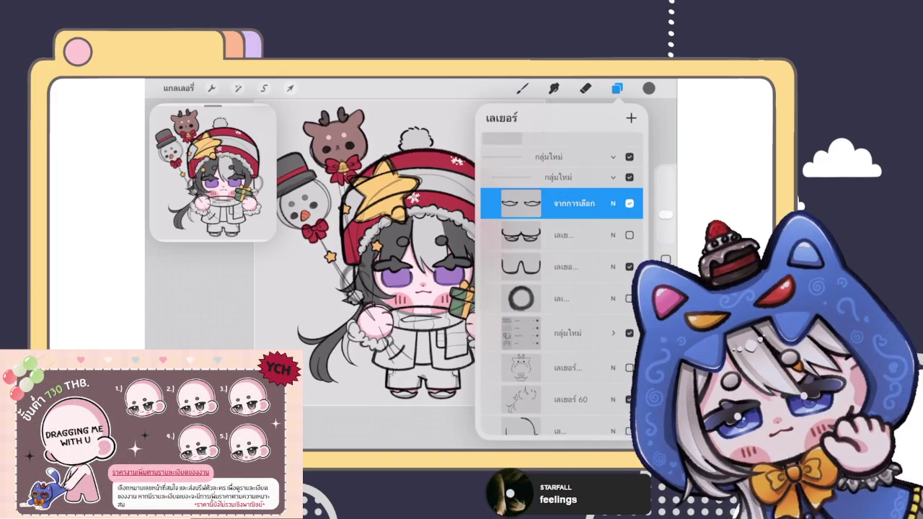
click(617, 88)
click(522, 88)
scroll(346, 245, up, 2)
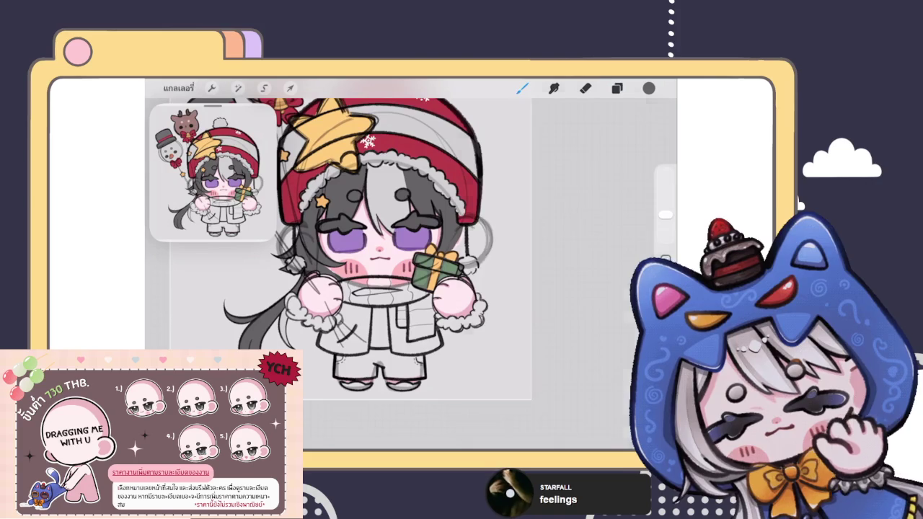
Step: Select the coat colouring layer and bring up the colour wheel and palettes
click(617, 88)
scroll(562, 288, down, 3)
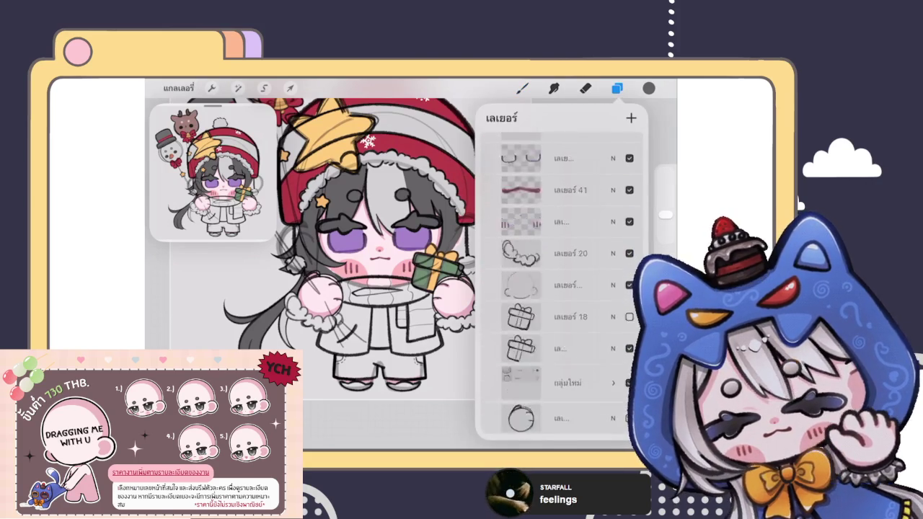
scroll(562, 289, up, 5)
scroll(563, 289, up, 3)
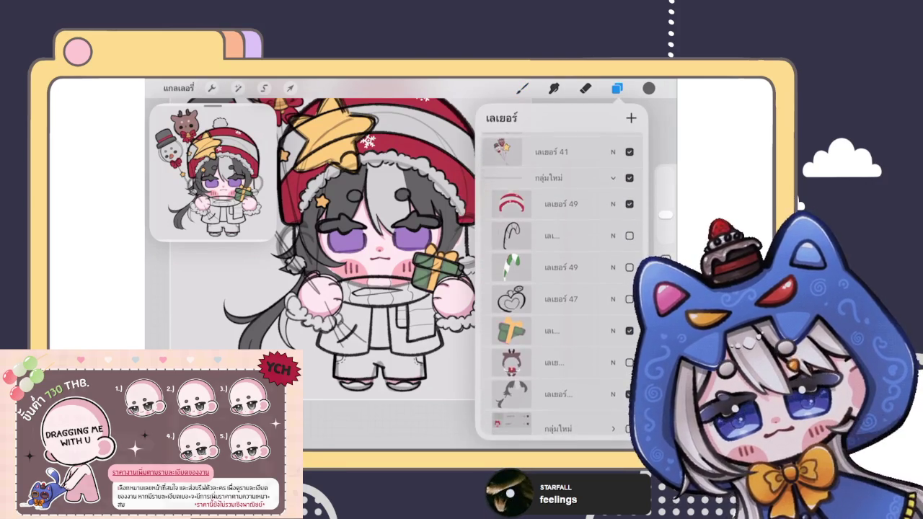
click(555, 236)
click(650, 88)
click(523, 88)
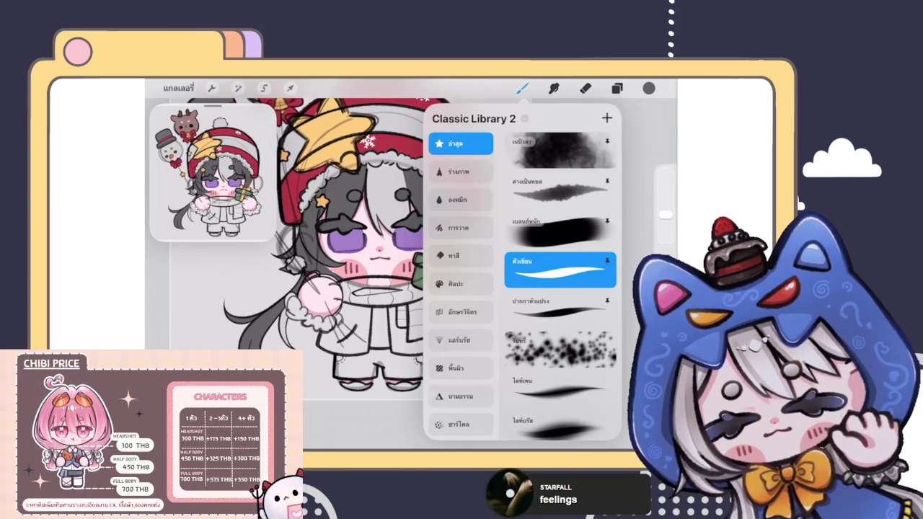
click(649, 88)
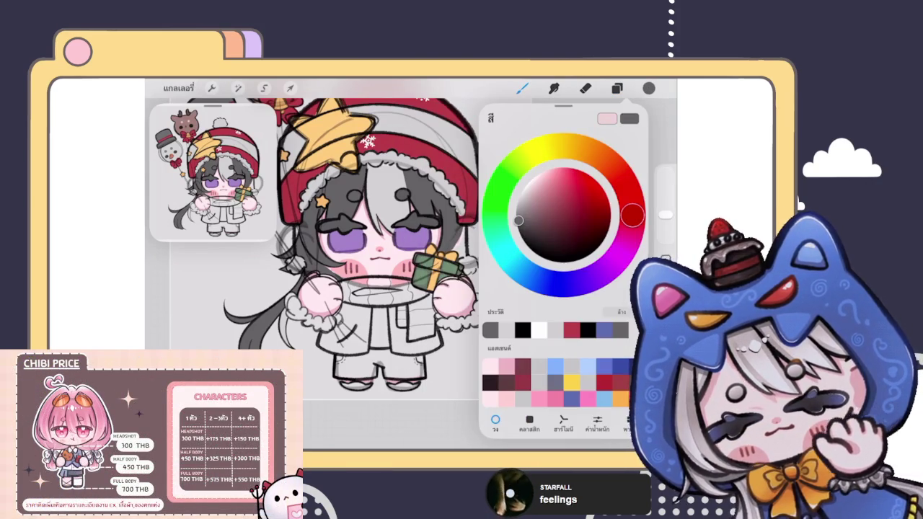
Step: Pick dark brown and trace the outline of the coat's left front panel
drag(518, 220, 551, 231)
scroll(389, 274, up, 3)
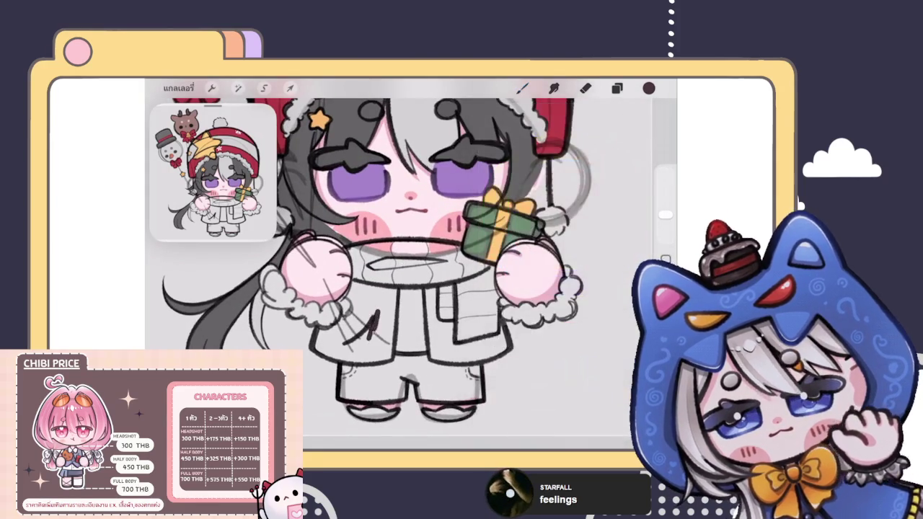
drag(379, 306, 369, 353)
scroll(371, 324, up, 5)
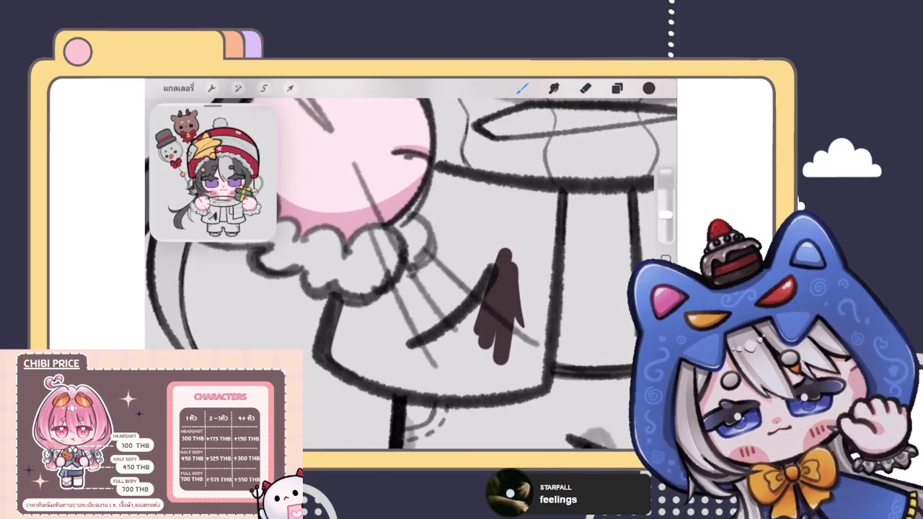
mouse_move(328, 352)
mouse_down()
mouse_move(446, 394)
mouse_move(338, 305)
mouse_move(418, 275)
mouse_move(438, 174)
mouse_move(527, 202)
mouse_up()
mouse_move(442, 173)
mouse_down()
mouse_move(542, 192)
mouse_move(557, 238)
mouse_move(538, 389)
mouse_move(362, 388)
mouse_up()
scroll(412, 274, down, 5)
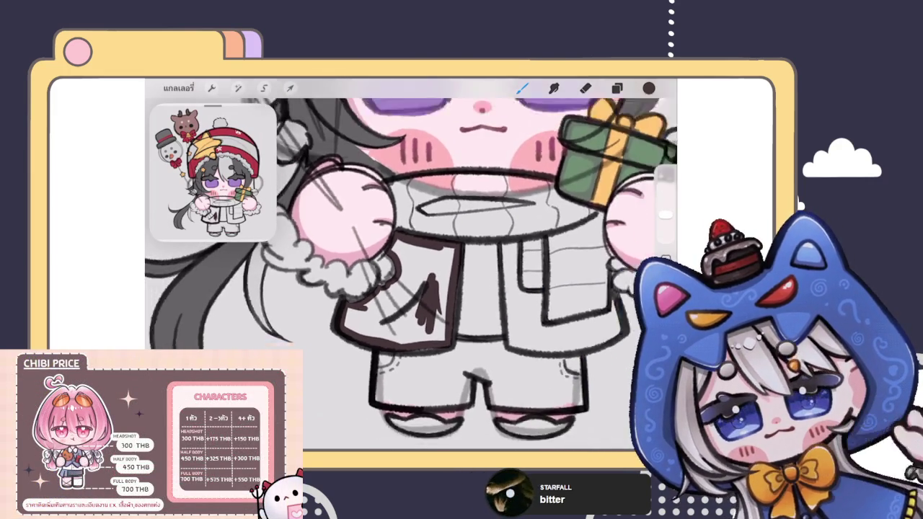
scroll(404, 289, up, 5)
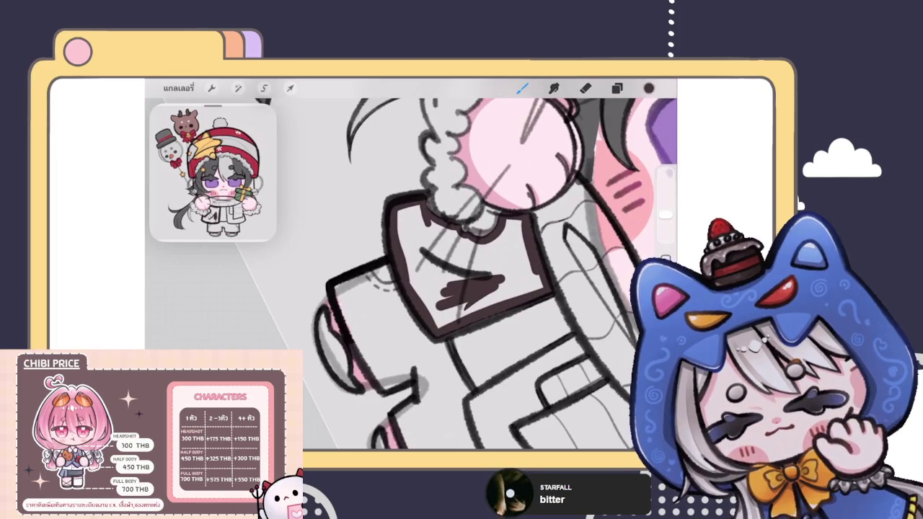
Step: ColorDrop dark brown into the coat panel, then switch to red and undo stray marks
drag(649, 88, 476, 274)
scroll(411, 274, down, 5)
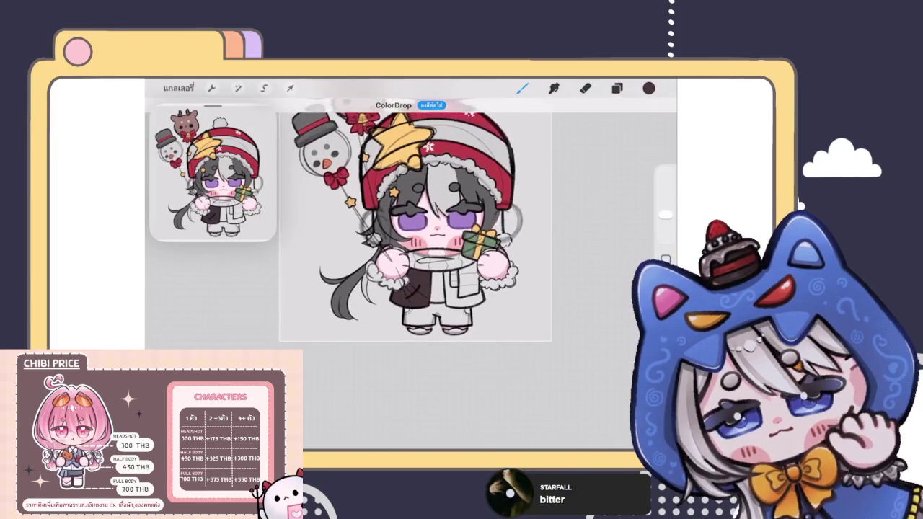
scroll(414, 271, down, 3)
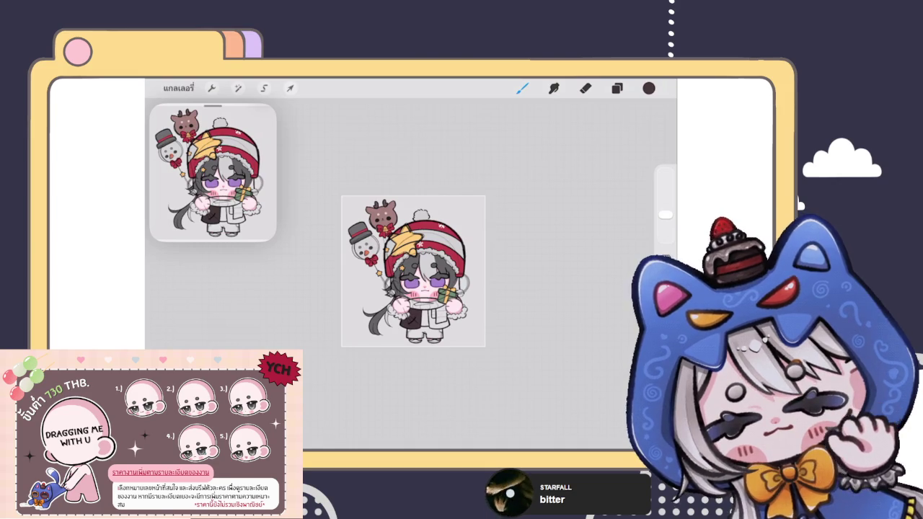
scroll(415, 274, up, 2)
scroll(433, 260, up, 3)
scroll(433, 259, up, 2)
scroll(433, 260, up, 1)
drag(404, 310, 461, 361)
key(ctrl+z)
Step: ColorDrop red onto the coat panel, checking the layer list before returning to painting
drag(649, 88, 418, 328)
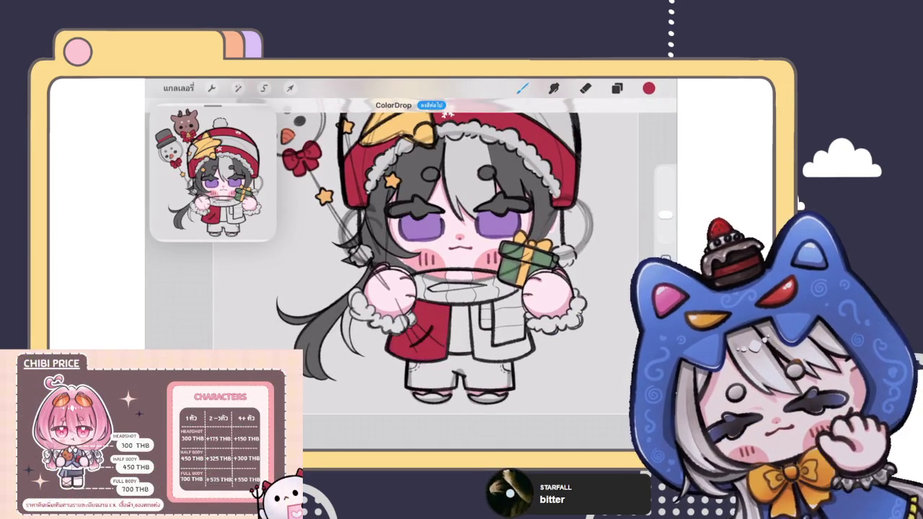
scroll(426, 245, down, 3)
scroll(433, 311, up, 5)
scroll(432, 310, up, 1)
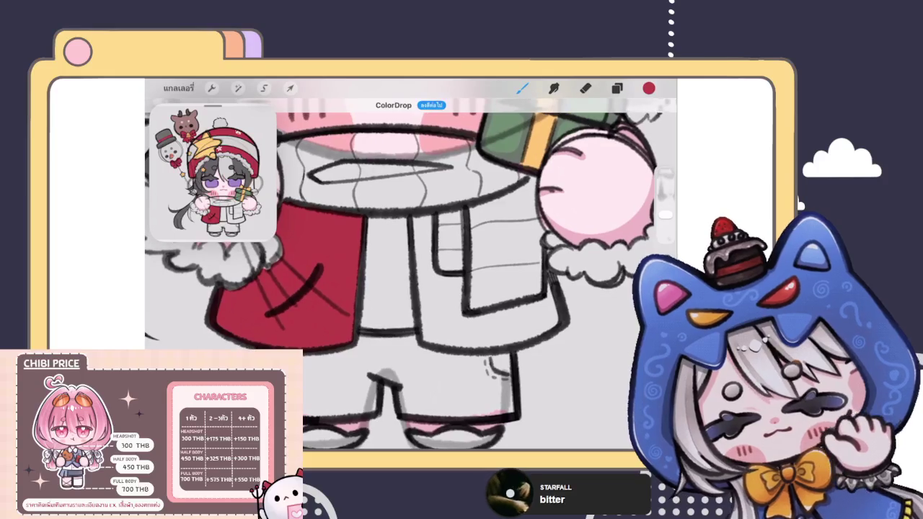
scroll(411, 274, down, 3)
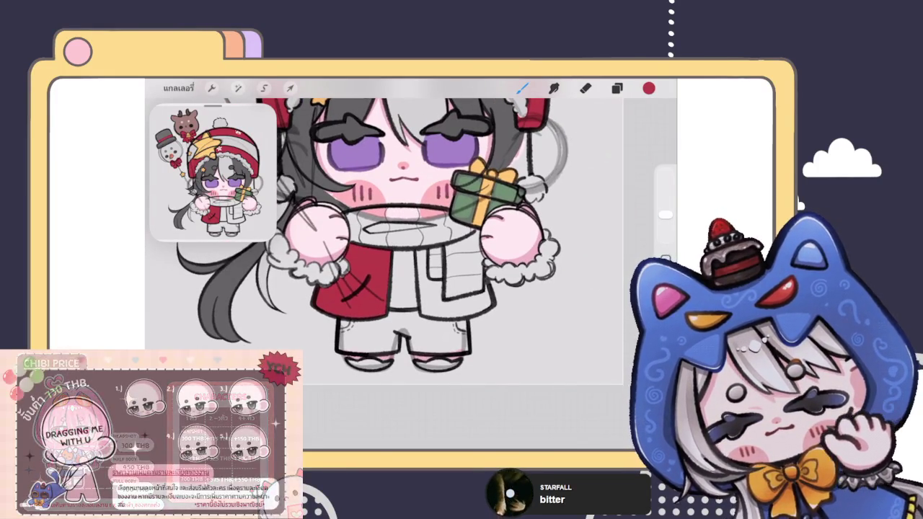
scroll(404, 238, up, 3)
click(616, 87)
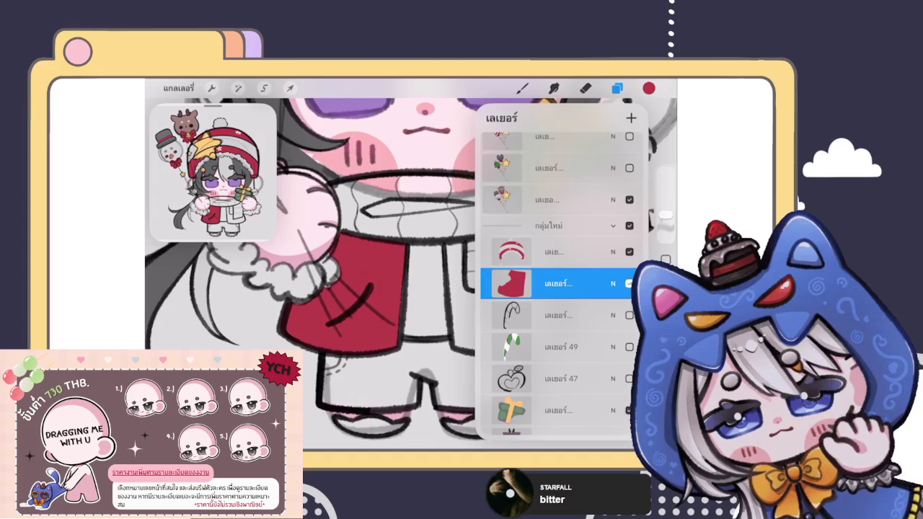
click(522, 87)
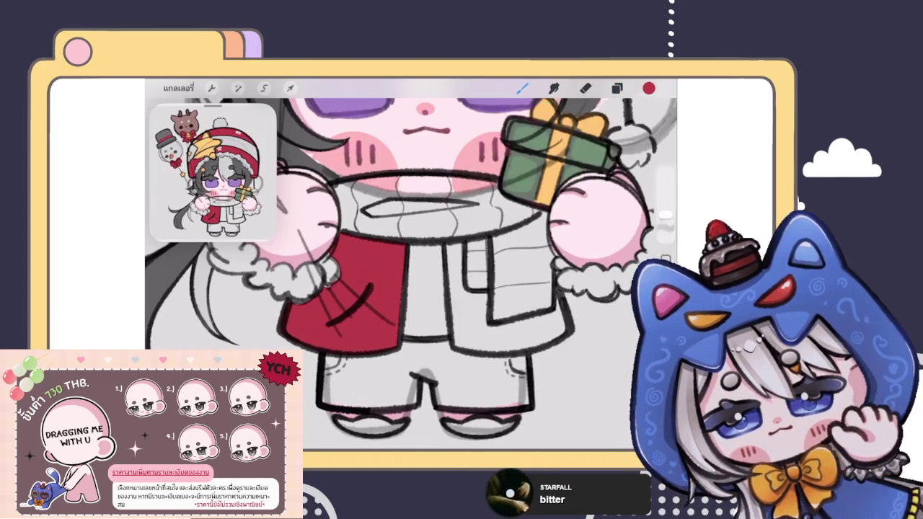
scroll(404, 253, up, 3)
Step: Paint red along the coat edge and collar, outline the scarf, and fill it red
drag(375, 196, 408, 289)
drag(404, 233, 383, 197)
scroll(411, 274, down, 2)
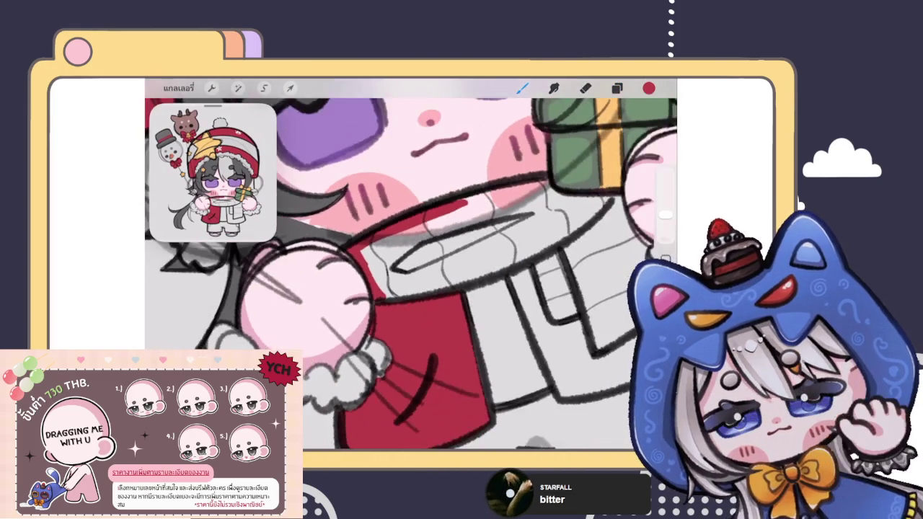
mouse_move(391, 280)
mouse_down()
mouse_move(484, 231)
mouse_move(494, 263)
mouse_move(567, 268)
mouse_move(494, 317)
mouse_up()
scroll(411, 274, up, 2)
scroll(411, 275, down, 2)
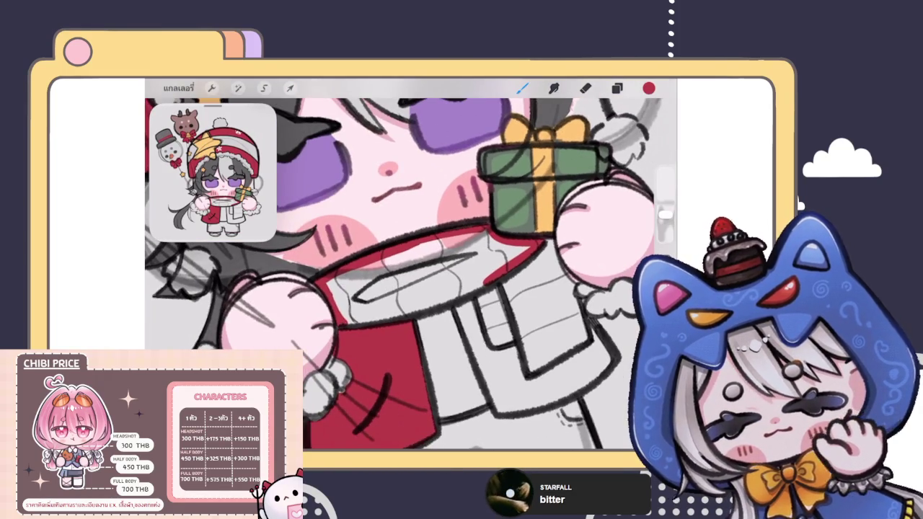
mouse_move(346, 323)
mouse_down()
mouse_move(430, 310)
mouse_move(531, 257)
mouse_up()
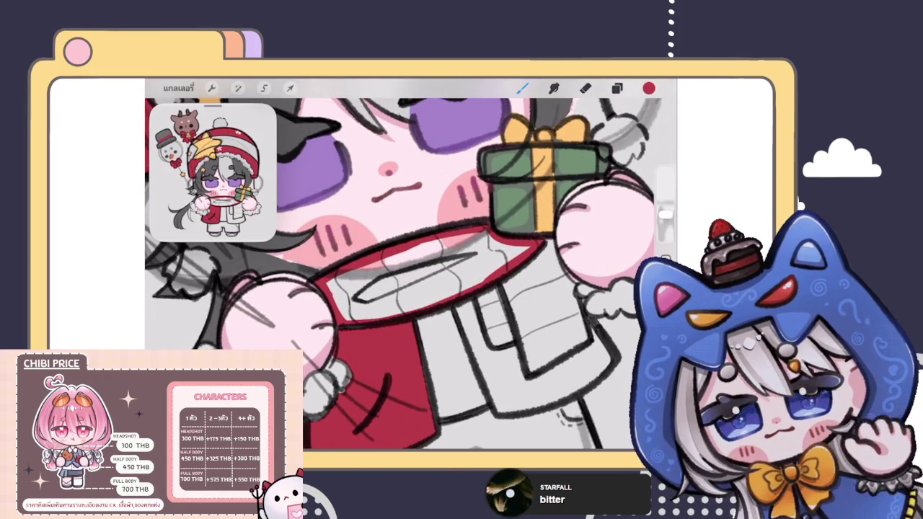
drag(649, 88, 425, 281)
scroll(411, 274, down, 2)
Step: Paint red strokes down the scarf's hanging end below the collar
scroll(411, 274, up, 3)
scroll(411, 275, down, 2)
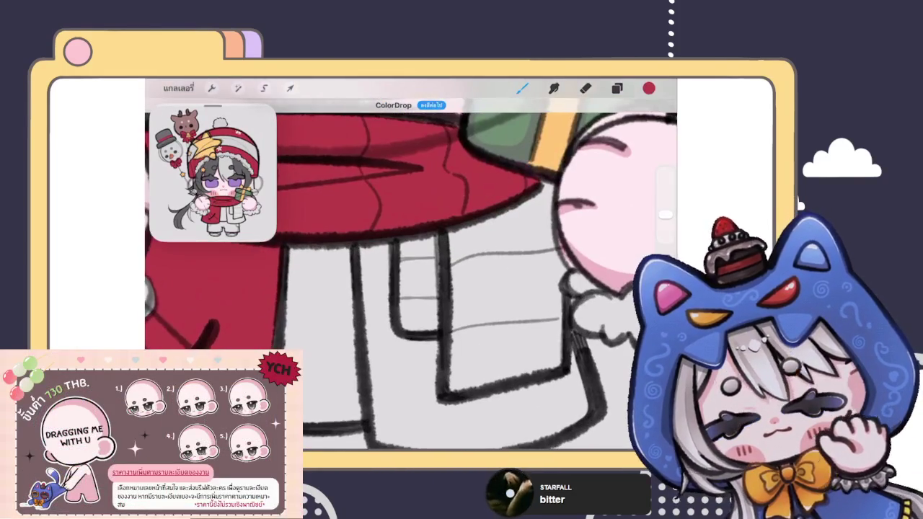
drag(401, 238, 401, 324)
drag(408, 234, 408, 277)
drag(395, 329, 447, 333)
mouse_move(411, 227)
mouse_down()
mouse_move(422, 321)
mouse_move(437, 318)
mouse_up()
mouse_move(433, 238)
mouse_down()
mouse_move(440, 328)
mouse_move(462, 369)
mouse_up()
scroll(435, 275, down, 2)
Step: Outline the scarf's lower and right edges in red and ColorDrop red into its end
mouse_move(396, 301)
mouse_down()
mouse_move(399, 360)
mouse_move(498, 338)
mouse_move(514, 300)
mouse_move(505, 230)
mouse_up()
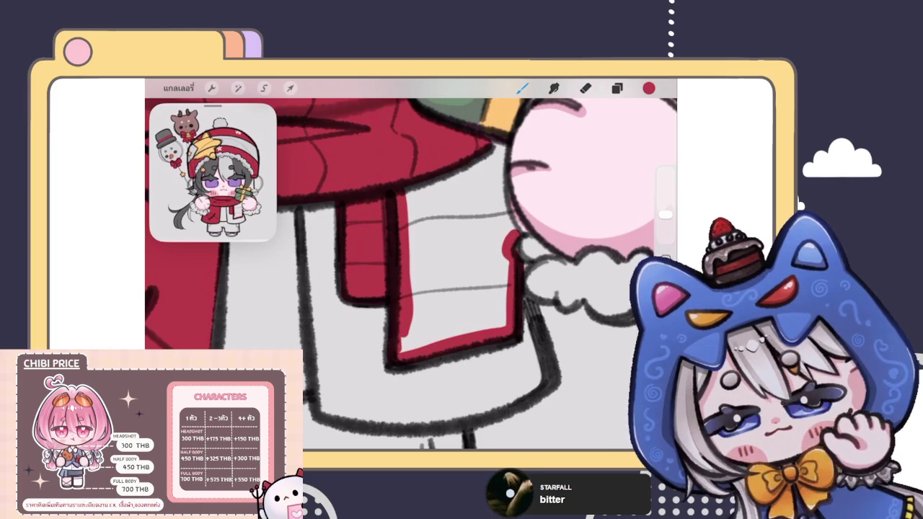
scroll(462, 289, up, 2)
drag(456, 193, 451, 278)
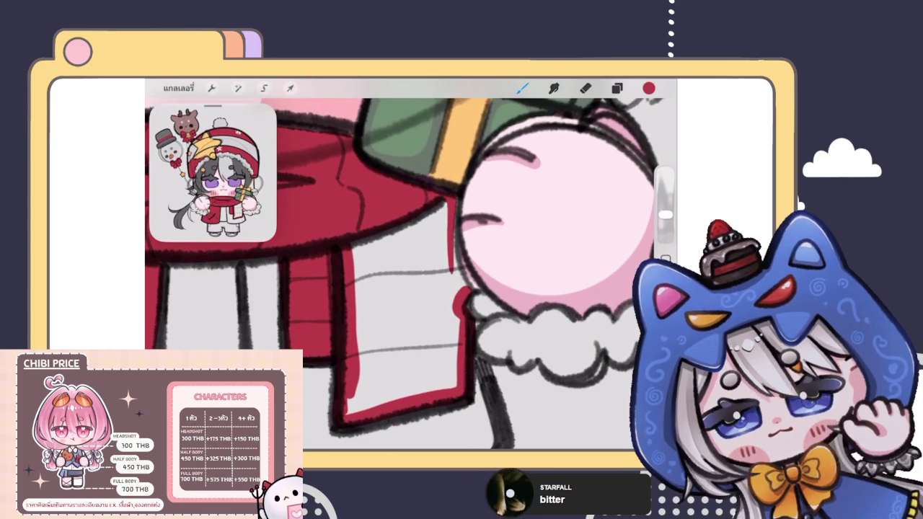
drag(455, 196, 466, 293)
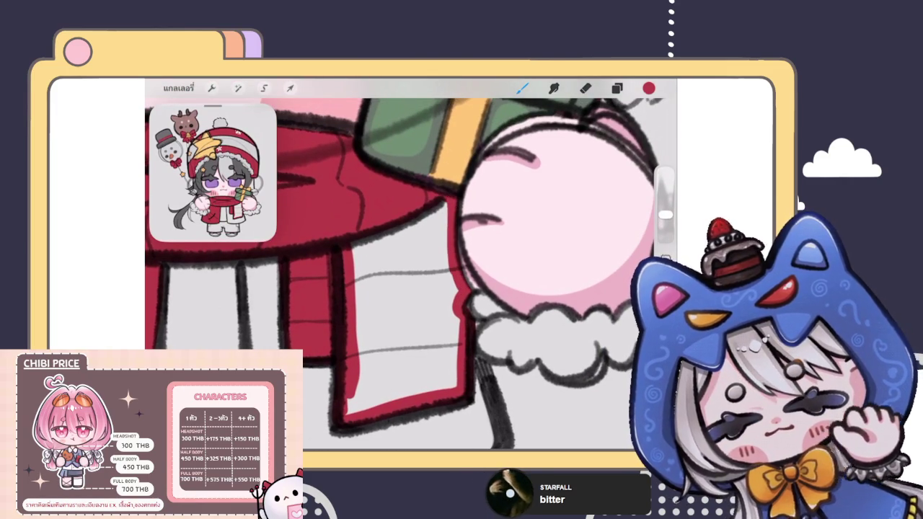
drag(649, 87, 404, 325)
scroll(404, 289, down, 3)
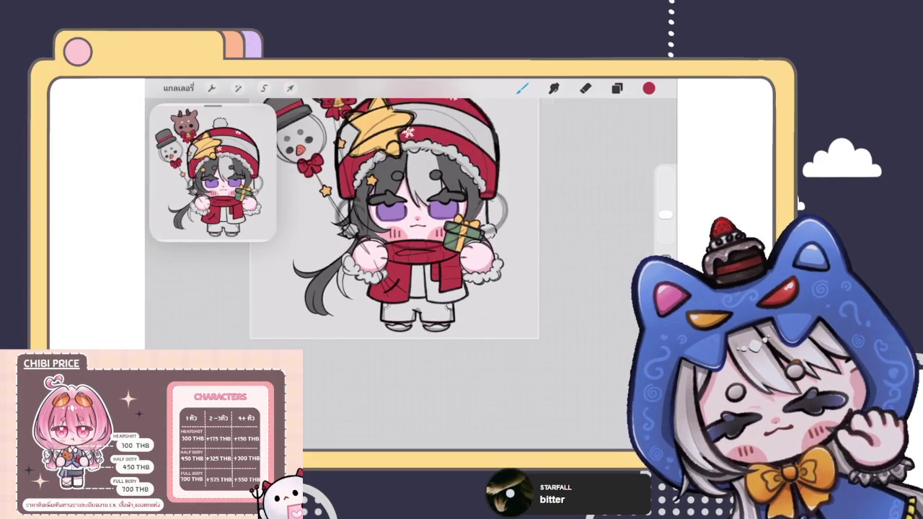
click(617, 88)
Step: Select layer 56 and ColorDrop light grey over the coat, leaving the scarf red
click(561, 315)
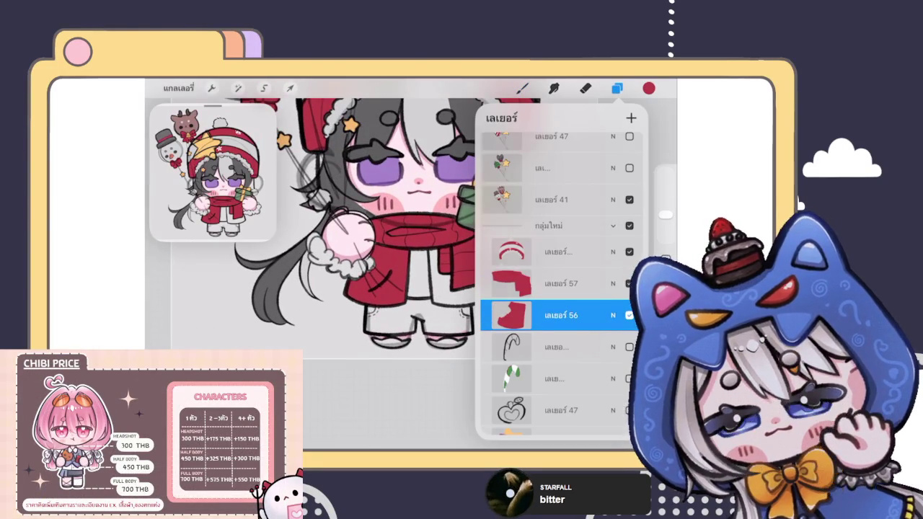
click(649, 88)
drag(649, 88, 378, 276)
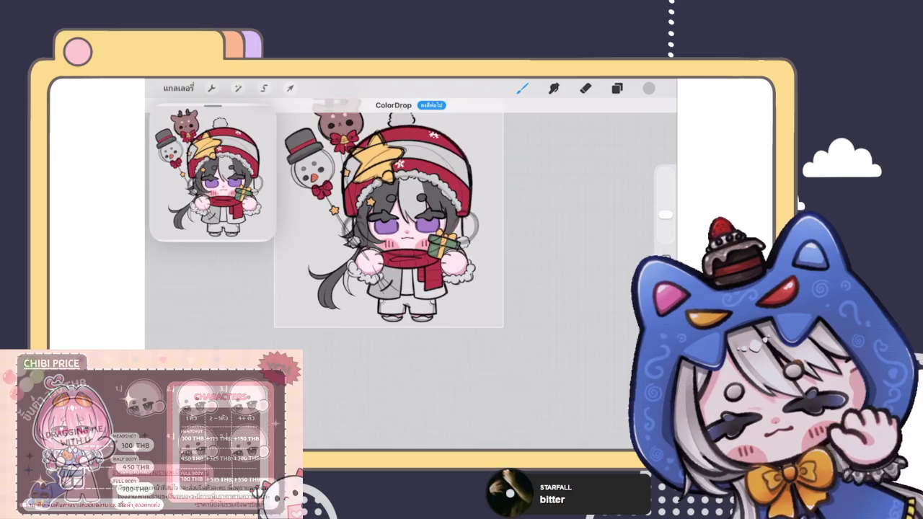
scroll(389, 216, up, 3)
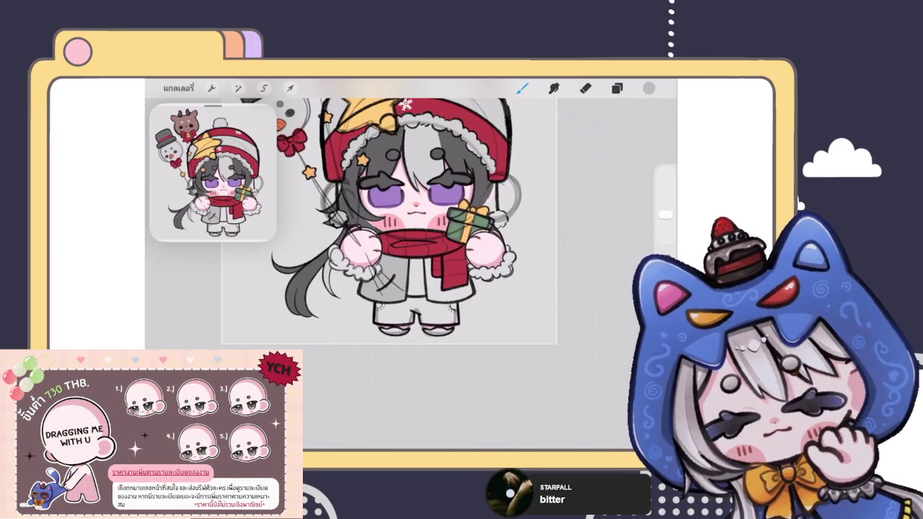
scroll(390, 216, up, 3)
click(617, 88)
click(616, 88)
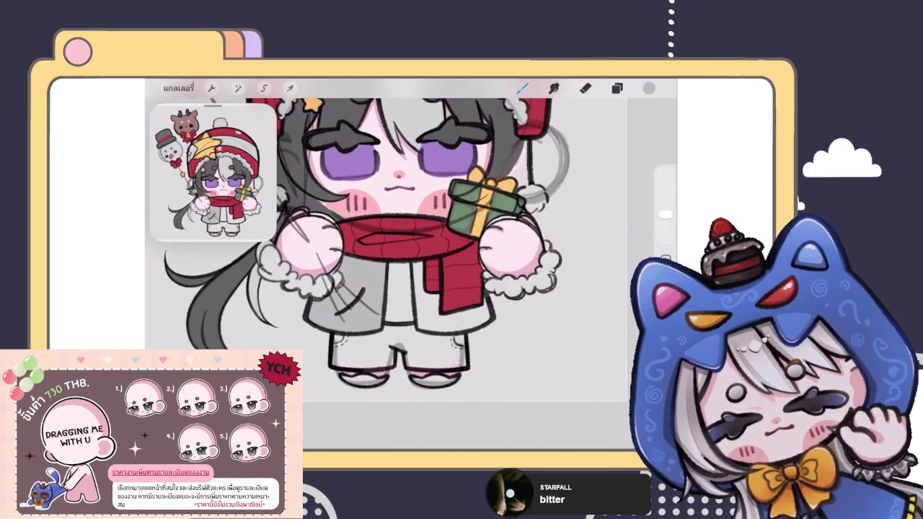
Step: ColorDrop green into the shirt strip, then refill it with red
scroll(404, 252, up, 2)
drag(649, 88, 422, 270)
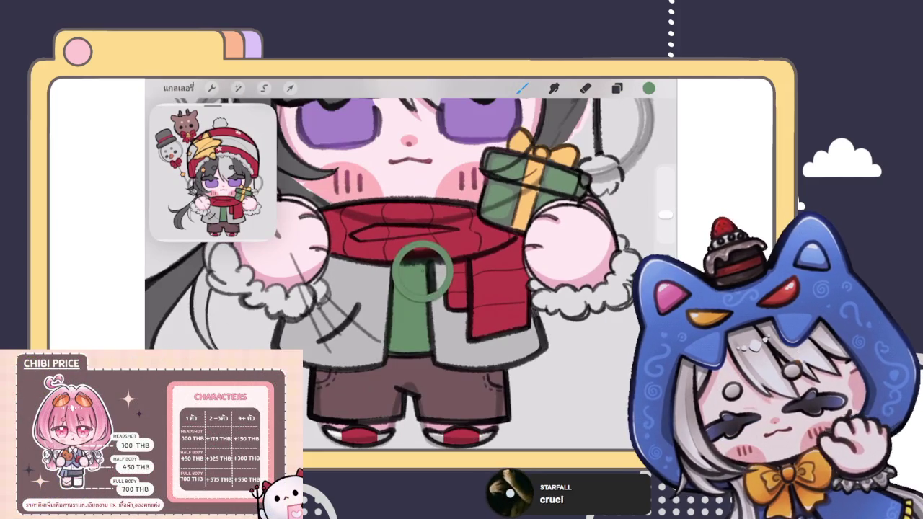
drag(649, 88, 411, 303)
scroll(411, 267, down, 3)
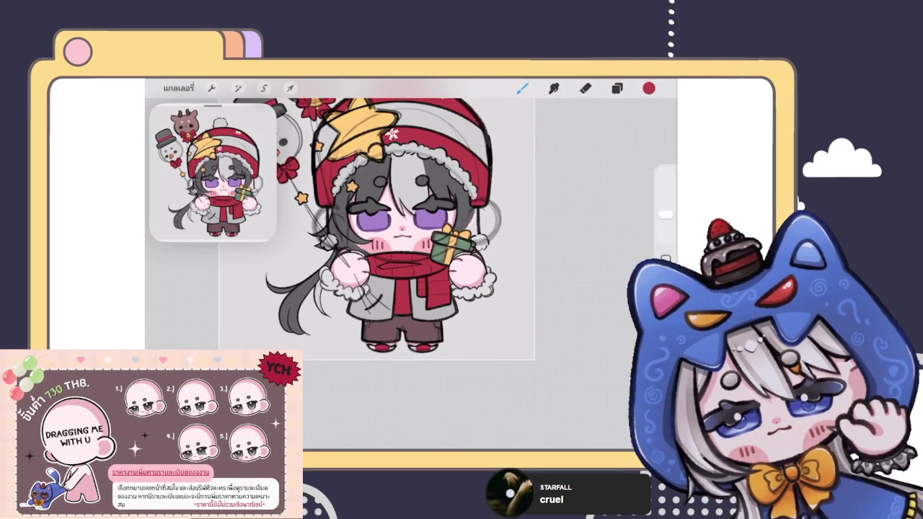
scroll(412, 238, up, 3)
Step: Pick a very light pink from the colour panel
click(649, 88)
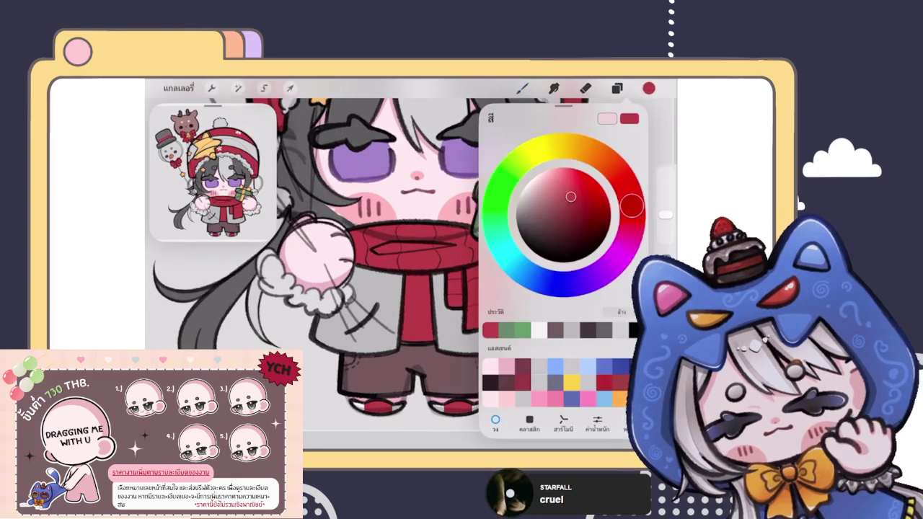
click(521, 194)
click(618, 88)
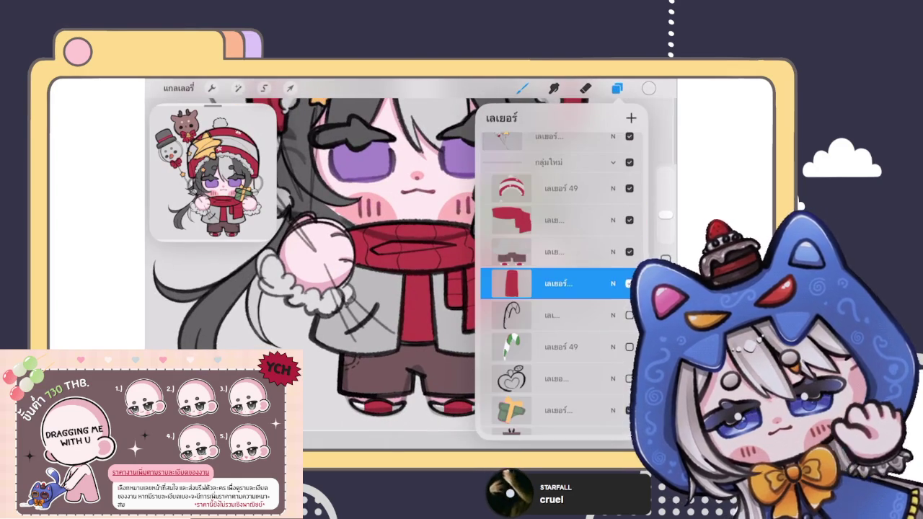
Step: Select the scarf layer and choose a highlight brush from the Brush Library
click(555, 220)
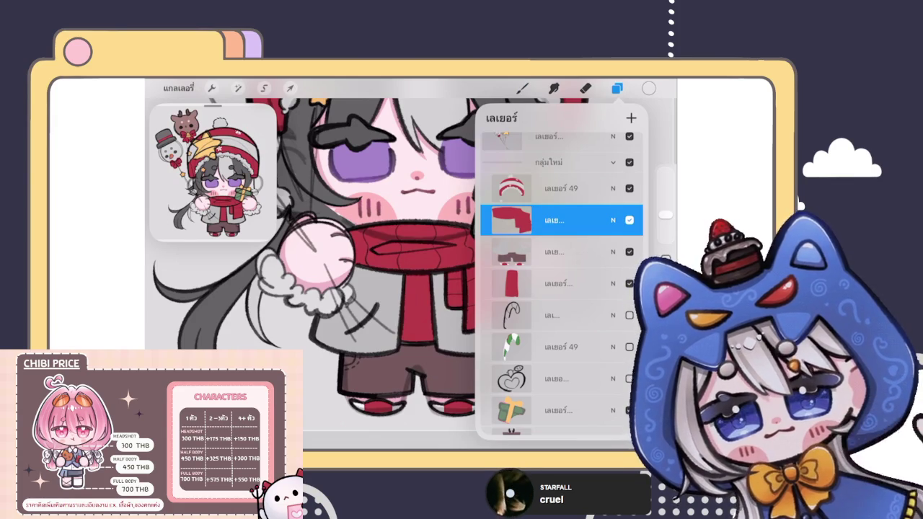
click(555, 220)
click(523, 88)
click(523, 88)
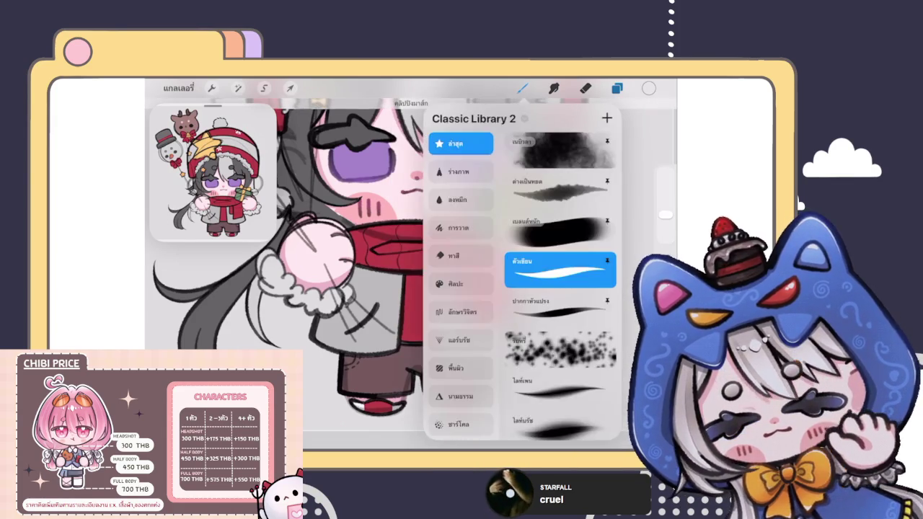
click(523, 88)
scroll(404, 238, up, 5)
Step: Draw the outline of a white band across the top of the red scarf
mouse_move(386, 235)
mouse_down()
mouse_move(401, 303)
mouse_move(371, 354)
mouse_move(346, 249)
mouse_move(386, 235)
mouse_move(361, 300)
mouse_move(382, 248)
mouse_move(395, 297)
mouse_move(377, 335)
mouse_move(388, 329)
mouse_up()
mouse_move(388, 331)
mouse_down()
mouse_move(374, 217)
mouse_move(370, 258)
mouse_up()
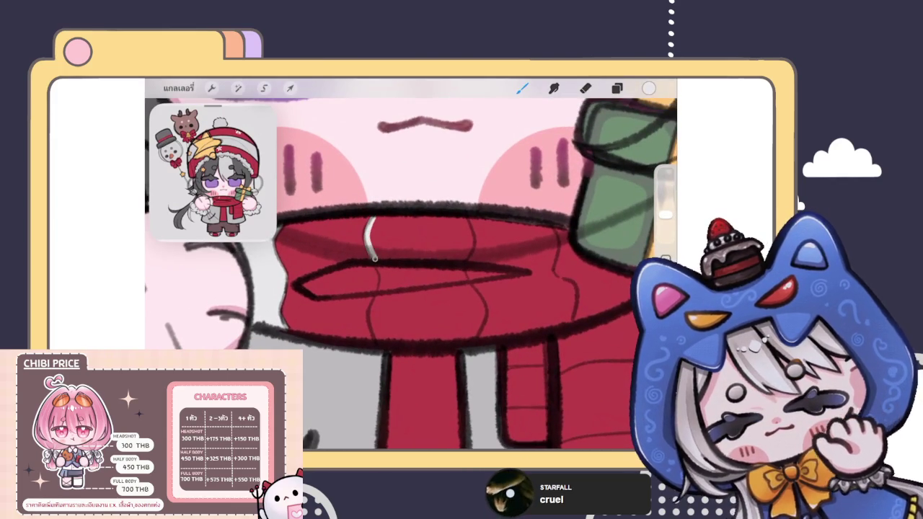
drag(379, 215, 373, 260)
mouse_move(375, 219)
mouse_down()
mouse_move(463, 220)
mouse_move(469, 265)
mouse_up()
mouse_move(449, 215)
mouse_down()
mouse_move(465, 261)
mouse_move(378, 254)
mouse_move(383, 293)
mouse_move(461, 285)
mouse_up()
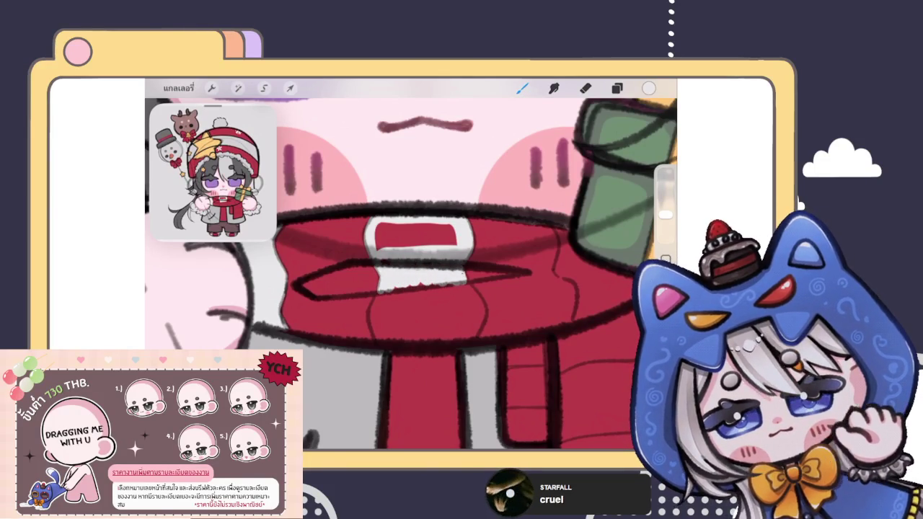
scroll(412, 260, up, 2)
scroll(411, 260, up, 2)
Step: Draw a white stripe below the band and ColorDrop white into the lower band and gap
mouse_move(370, 272)
mouse_down()
mouse_move(355, 310)
mouse_move(364, 350)
mouse_up()
drag(357, 309, 368, 339)
mouse_move(371, 277)
mouse_down()
mouse_move(375, 353)
mouse_move(498, 344)
mouse_move(531, 320)
mouse_move(510, 272)
mouse_move(516, 284)
mouse_up()
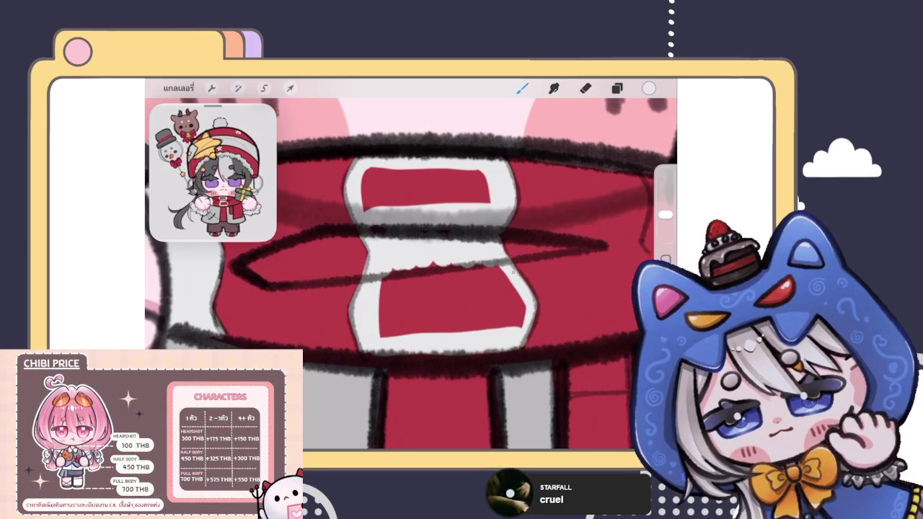
drag(649, 88, 451, 303)
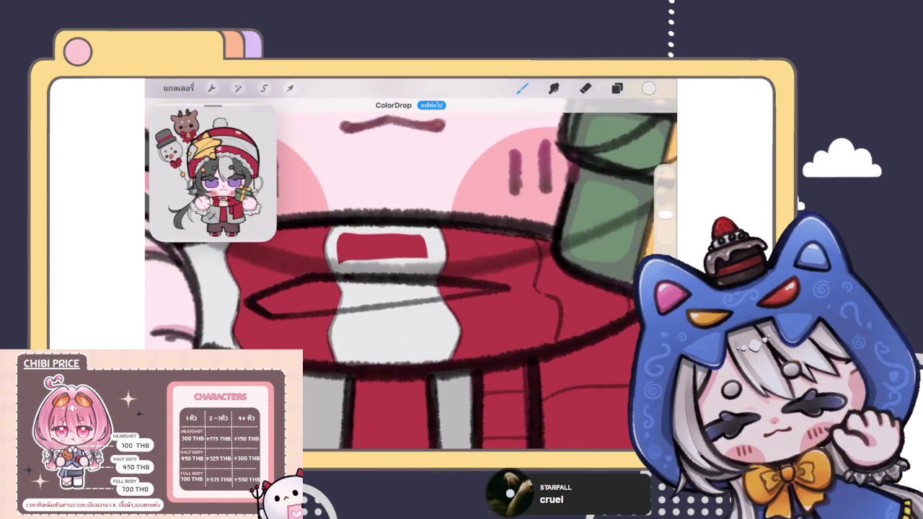
mouse_move(649, 88)
mouse_down()
mouse_move(383, 249)
mouse_move(441, 269)
mouse_move(455, 340)
mouse_up()
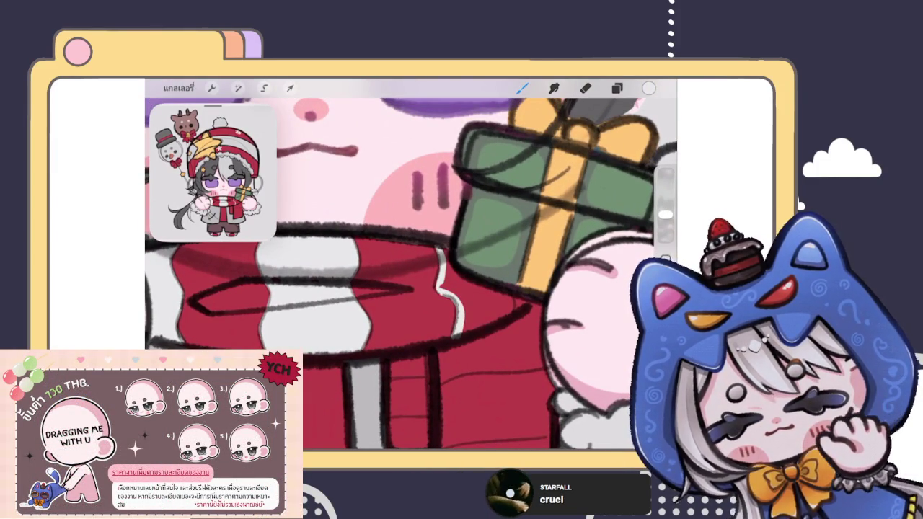
Step: Add a short white stroke and outline a white stripe around a red triangle on the scarf
scroll(411, 264, right, 2)
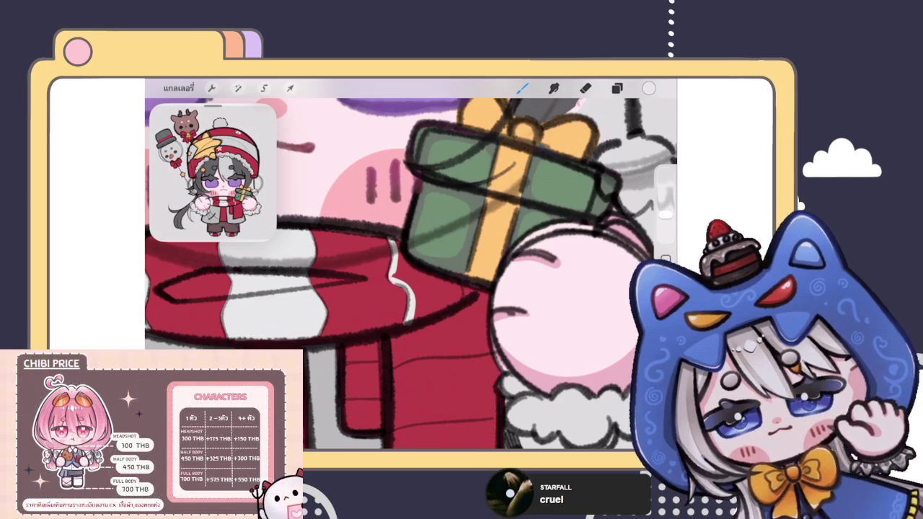
scroll(454, 289, up, 3)
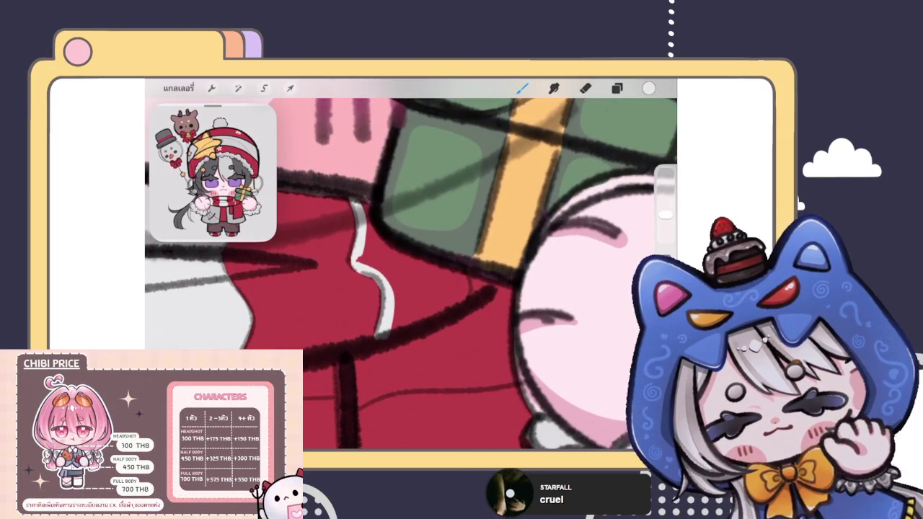
drag(461, 271, 466, 301)
mouse_move(367, 204)
mouse_down()
mouse_move(414, 268)
mouse_move(462, 283)
mouse_move(466, 307)
mouse_move(396, 328)
mouse_move(390, 281)
mouse_move(361, 253)
mouse_move(411, 317)
mouse_move(439, 294)
mouse_up()
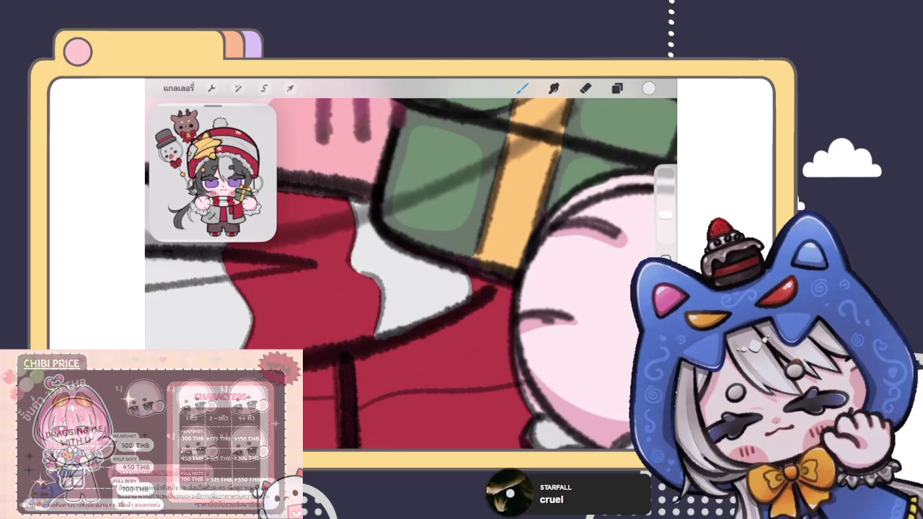
scroll(439, 294, down, 3)
scroll(439, 294, down, 3)
scroll(439, 295, down, 1)
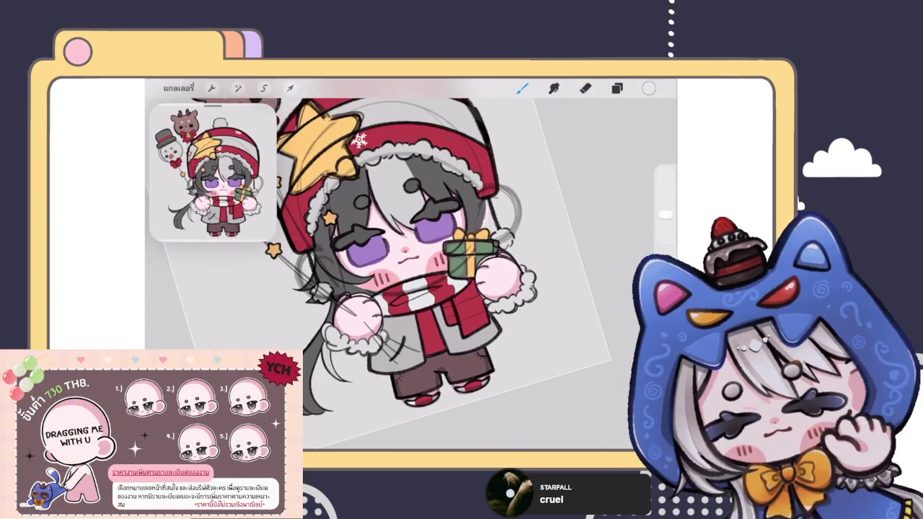
Step: Hatch white and red over the scarf stripe to balance the white patch
scroll(433, 289, up, 3)
scroll(432, 288, up, 3)
scroll(433, 288, up, 2)
mouse_move(438, 289)
mouse_down()
mouse_move(405, 332)
mouse_move(417, 339)
mouse_up()
drag(468, 306, 433, 361)
mouse_move(467, 329)
mouse_down()
mouse_move(436, 375)
mouse_move(447, 365)
mouse_up()
mouse_move(482, 303)
mouse_down()
mouse_move(453, 333)
mouse_move(451, 299)
mouse_up()
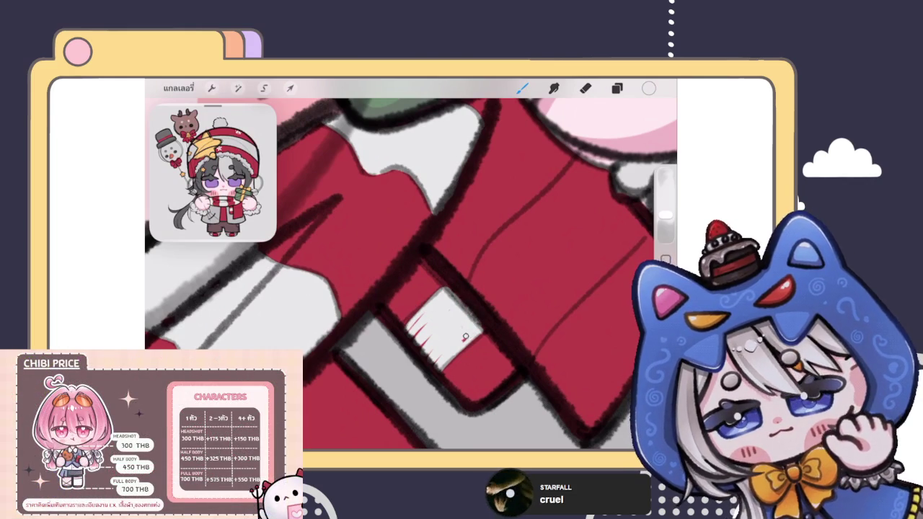
drag(408, 336, 435, 343)
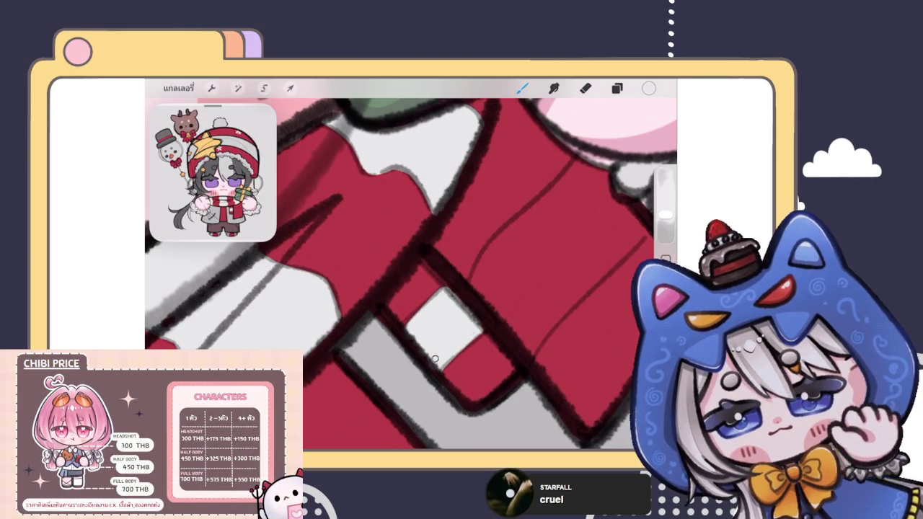
scroll(438, 361, down, 3)
scroll(411, 274, up, 2)
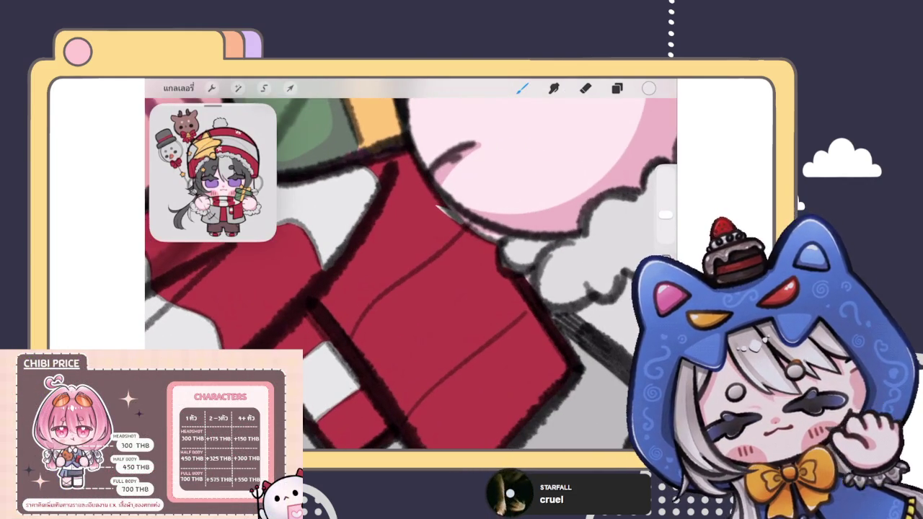
Step: Draw a white highlight along the lower scarf edge, redoing it several times until it fits
drag(357, 338, 470, 231)
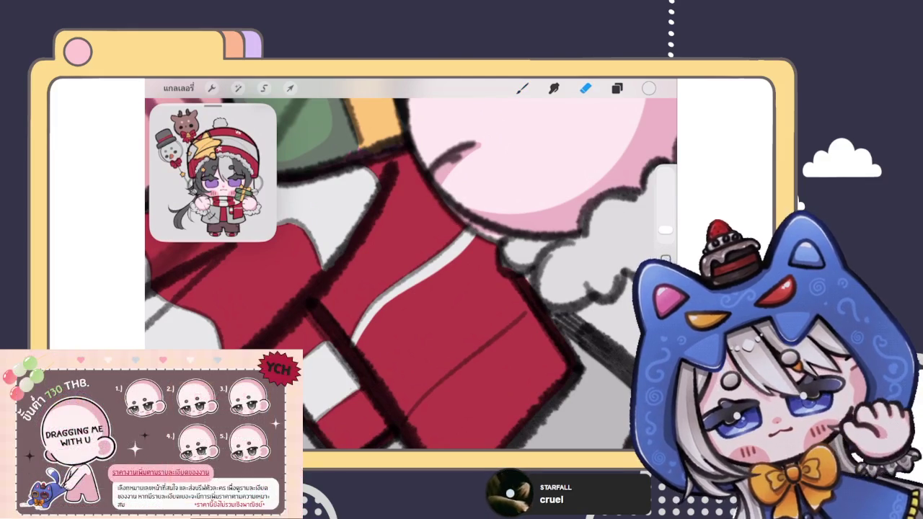
drag(400, 419, 528, 292)
drag(424, 395, 524, 304)
key(ctrl+z)
drag(406, 415, 528, 297)
key(ctrl+z)
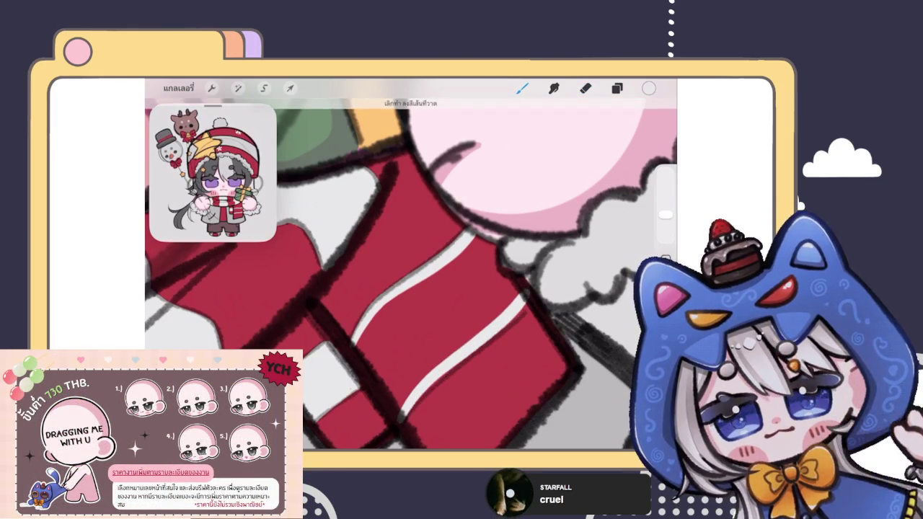
drag(411, 411, 533, 292)
key(ctrl+z)
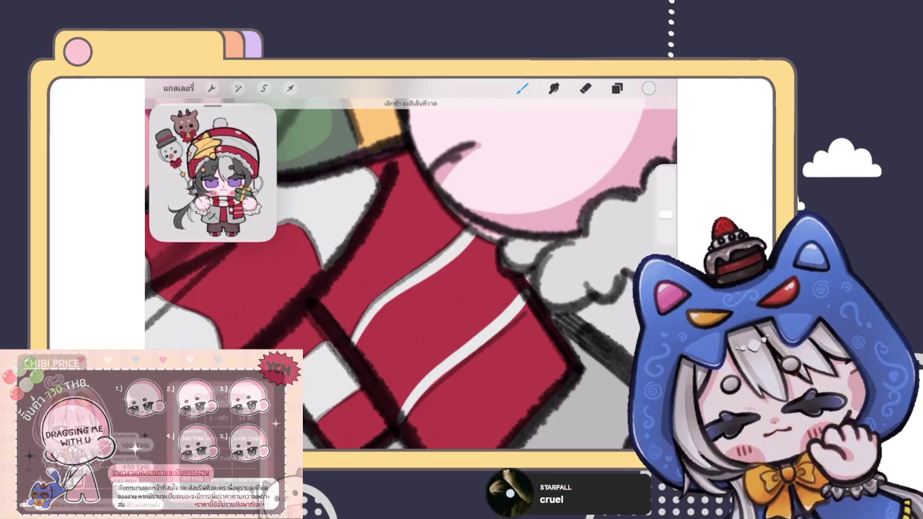
drag(450, 375, 537, 291)
key(ctrl+z)
drag(407, 412, 534, 292)
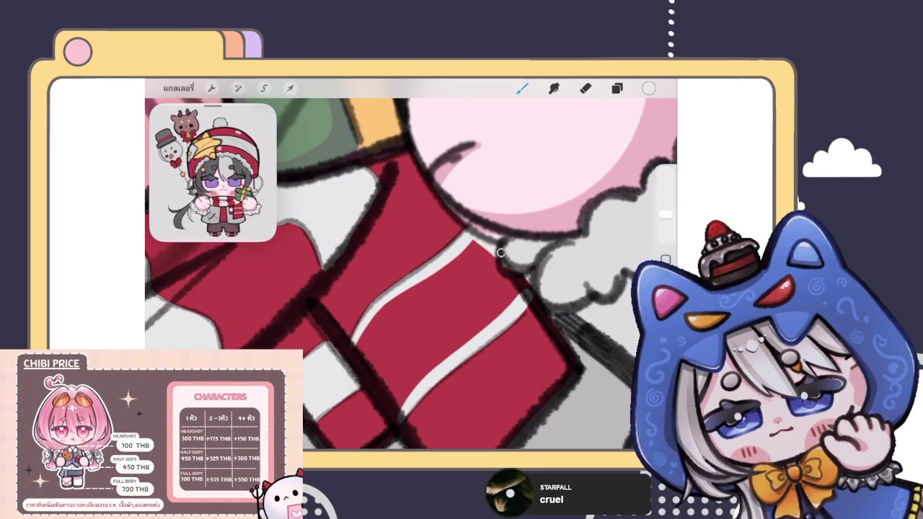
Step: Add a light highlight along the red stripe and paint grey over the red specks
mouse_move(359, 341)
mouse_down()
mouse_move(400, 412)
mouse_move(470, 248)
mouse_move(361, 340)
mouse_move(397, 346)
mouse_move(496, 300)
mouse_move(400, 393)
mouse_move(508, 278)
mouse_move(518, 296)
mouse_up()
drag(379, 340, 393, 387)
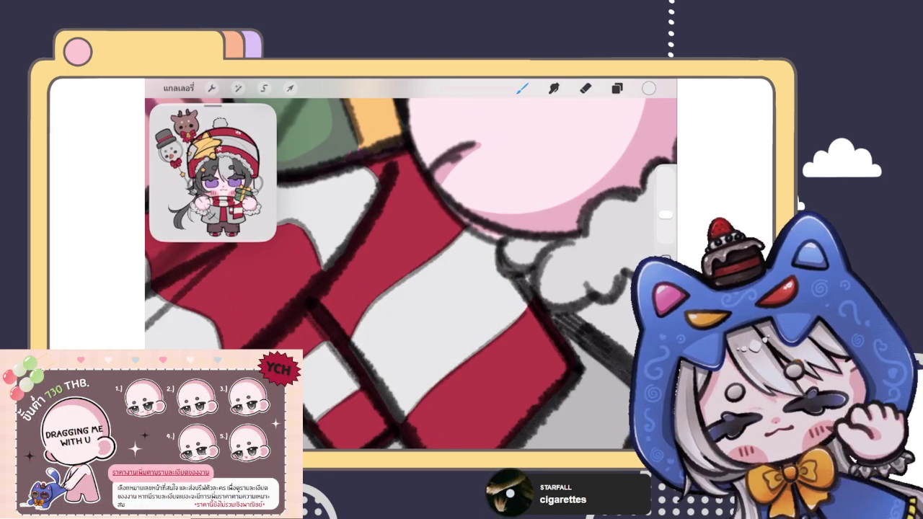
scroll(411, 267, down, 3)
scroll(411, 267, down, 3)
scroll(411, 267, down, 3)
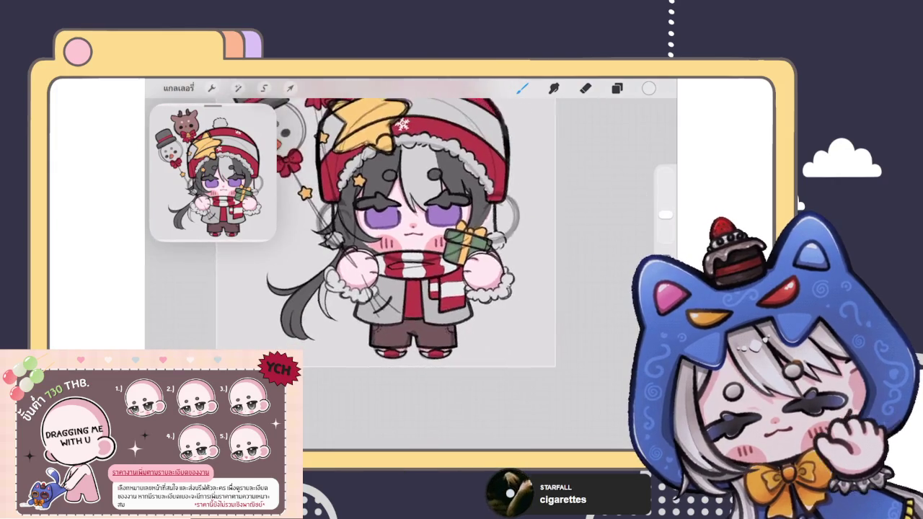
Step: Sample the gift box's green and ColorDrop it into the first white scarf stripe
scroll(411, 231, down, 1)
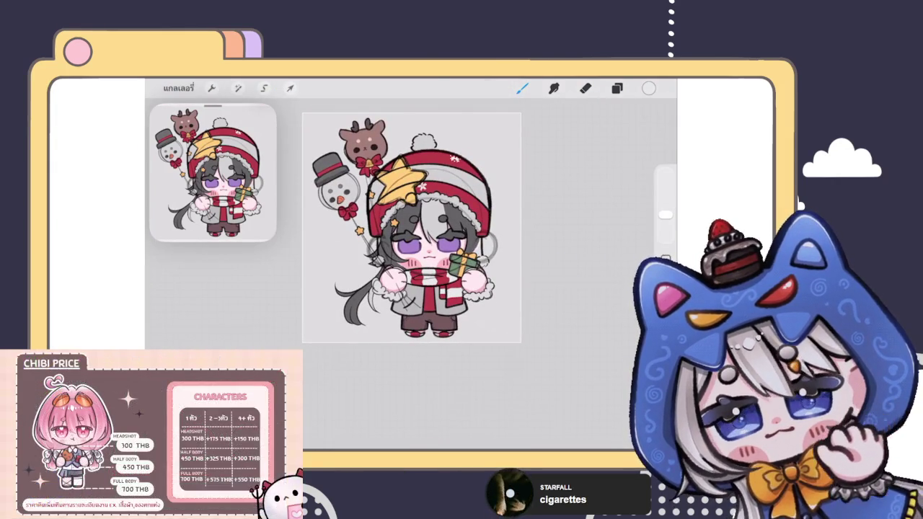
scroll(411, 239, down, 2)
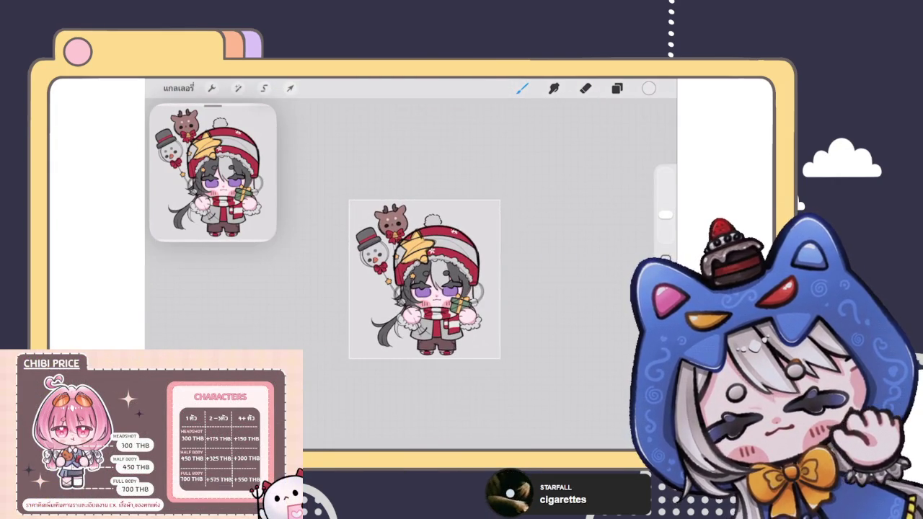
scroll(424, 280, up, 3)
scroll(424, 279, up, 2)
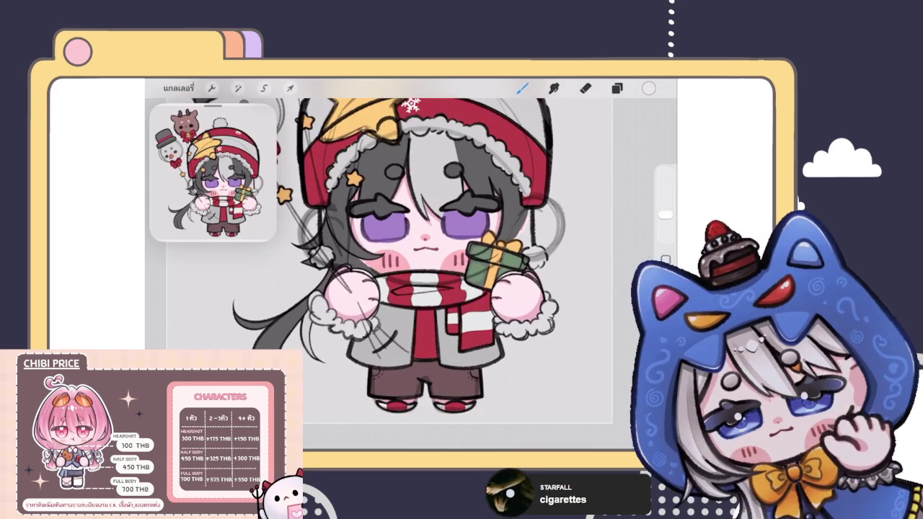
click(386, 391)
drag(386, 392, 505, 264)
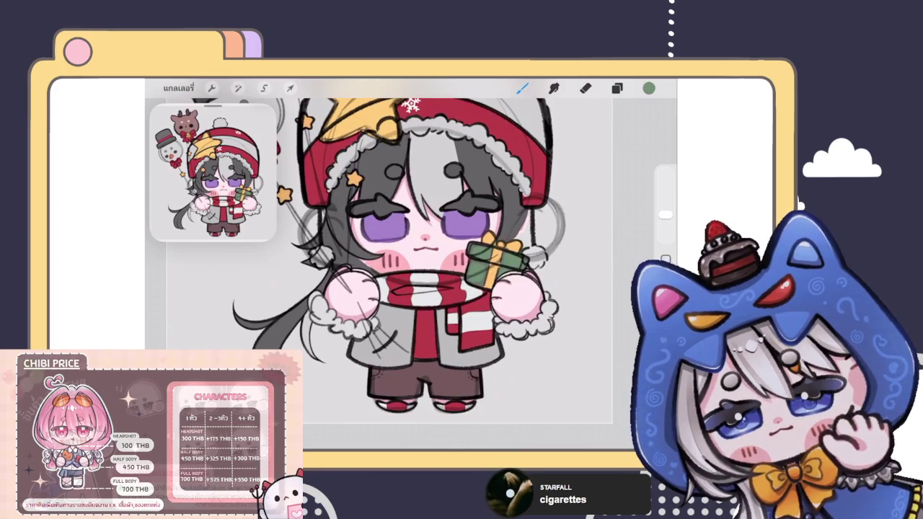
click(649, 88)
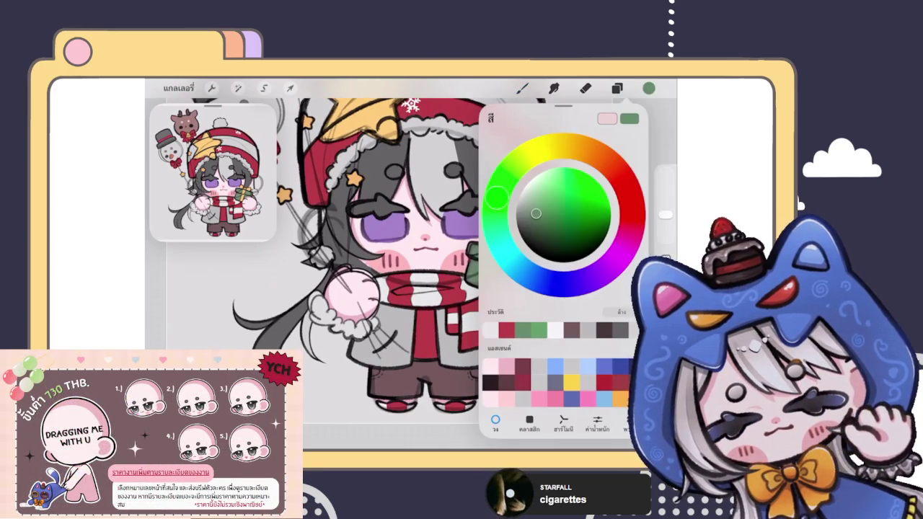
scroll(412, 274, down, 2)
drag(650, 88, 425, 290)
Step: Fill both white stripes on the scarf tail with the same green
scroll(411, 274, down, 2)
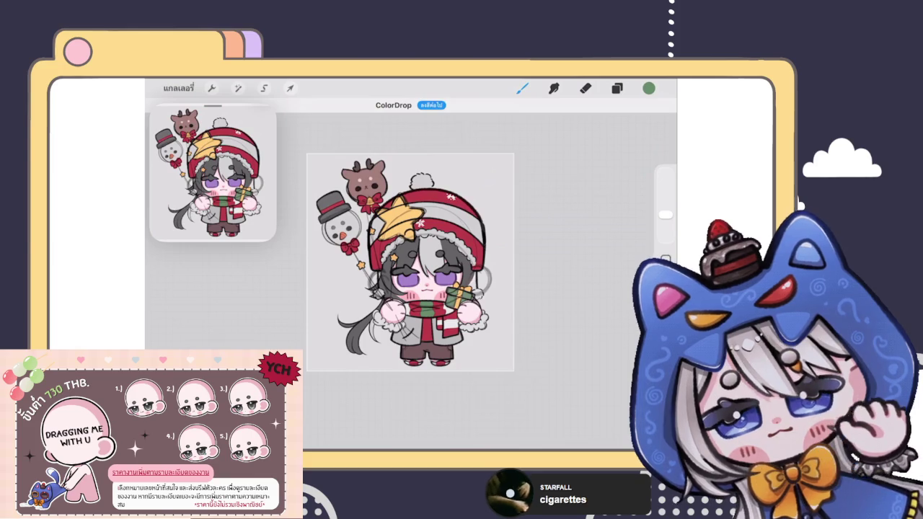
scroll(411, 274, up, 3)
scroll(412, 274, up, 2)
click(474, 281)
click(482, 318)
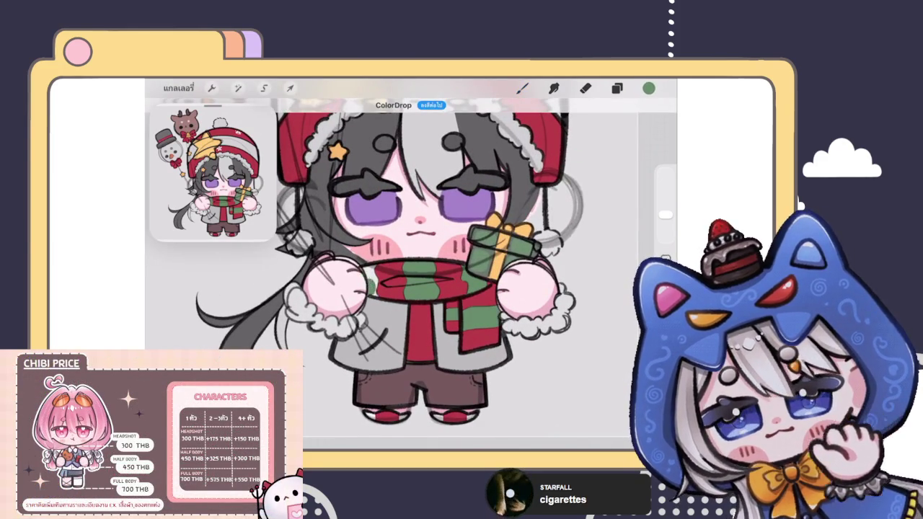
scroll(411, 274, down, 5)
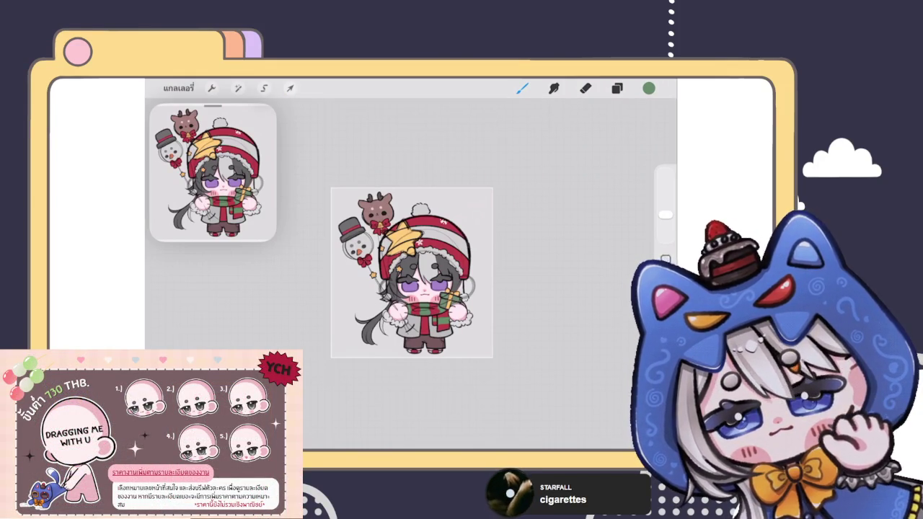
scroll(412, 272, up, 5)
scroll(412, 273, down, 3)
scroll(398, 238, down, 1)
scroll(398, 266, down, 2)
scroll(393, 285, down, 1)
scroll(448, 265, down, 3)
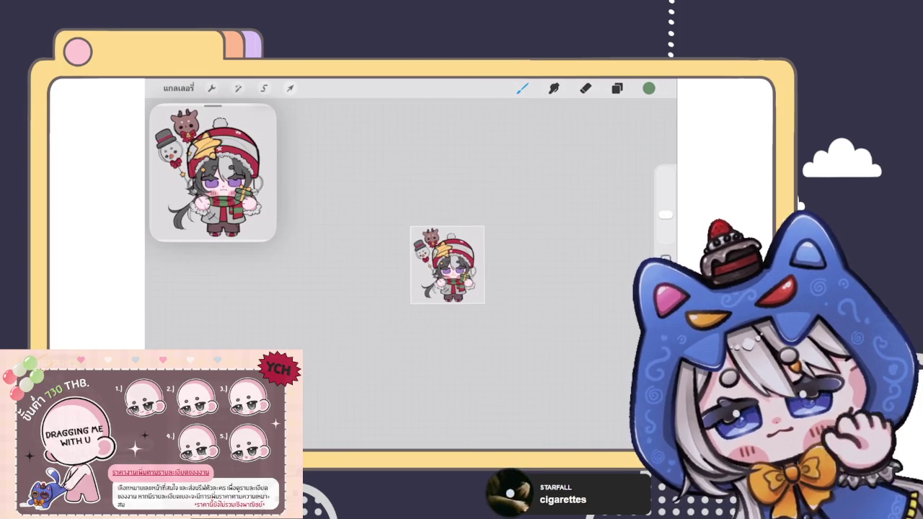
scroll(448, 265, up, 3)
scroll(418, 267, up, 2)
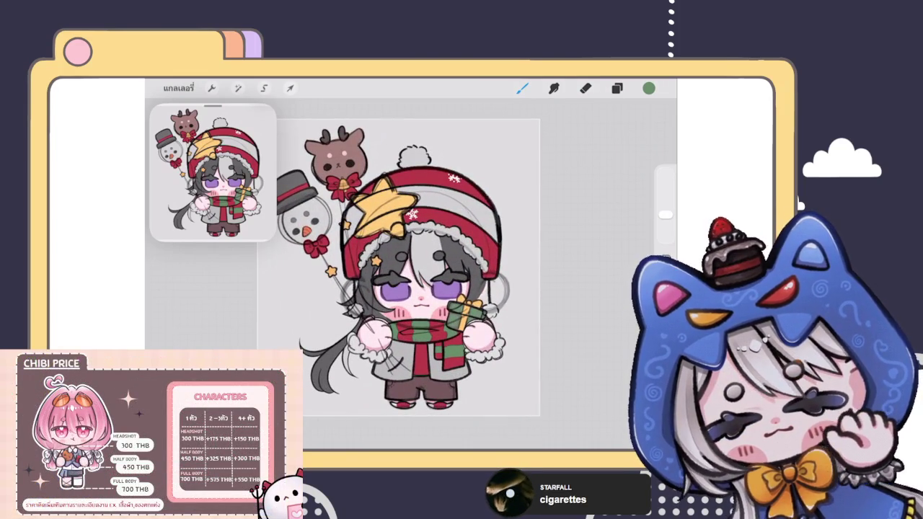
Step: Select the layer holding the star's sketch lines and switch to the Eraser
click(617, 88)
scroll(559, 289, down, 3)
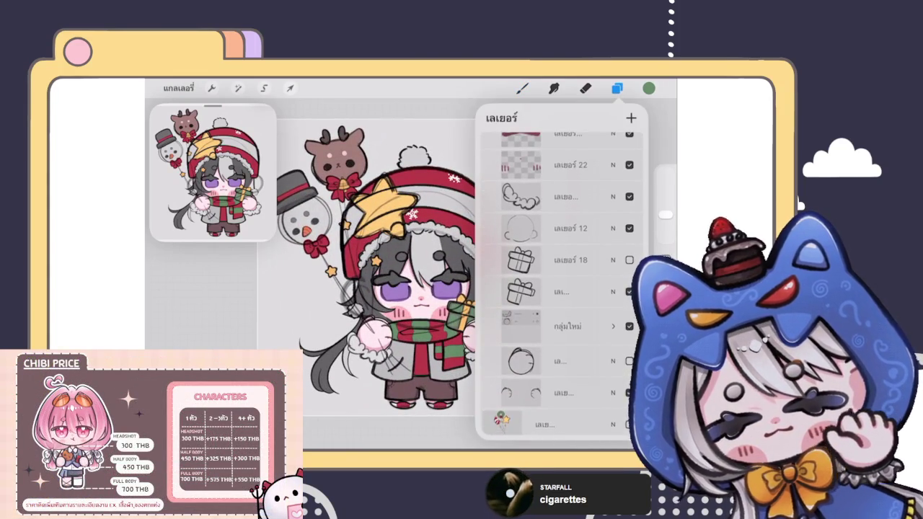
scroll(559, 289, up, 1)
scroll(559, 289, up, 2)
scroll(559, 289, up, 1)
scroll(559, 289, up, 2)
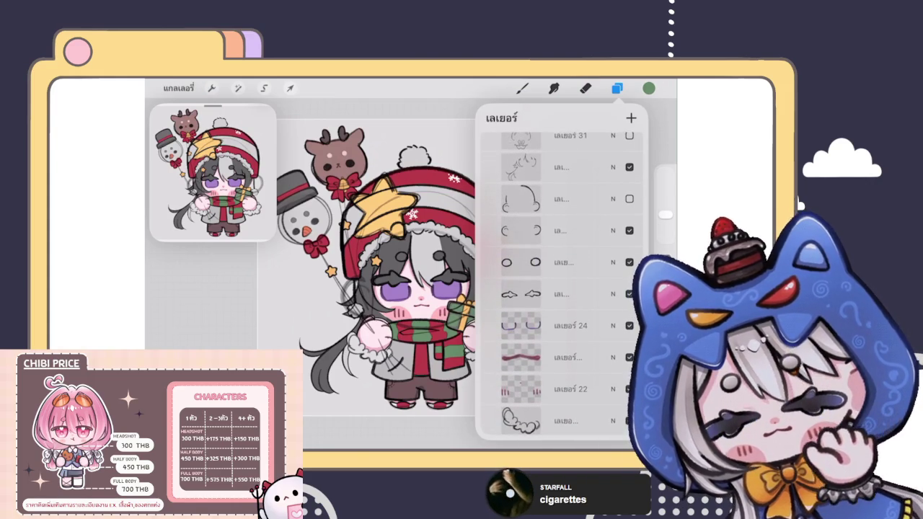
scroll(562, 289, up, 3)
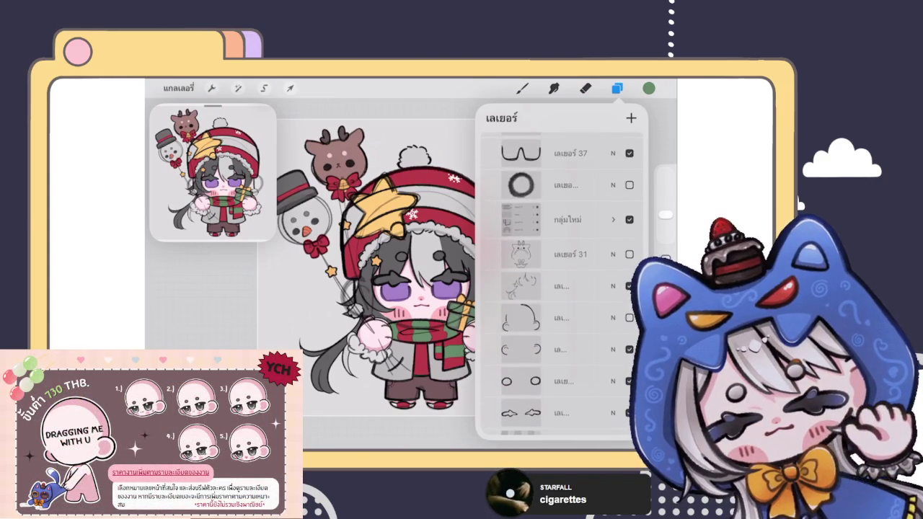
click(556, 318)
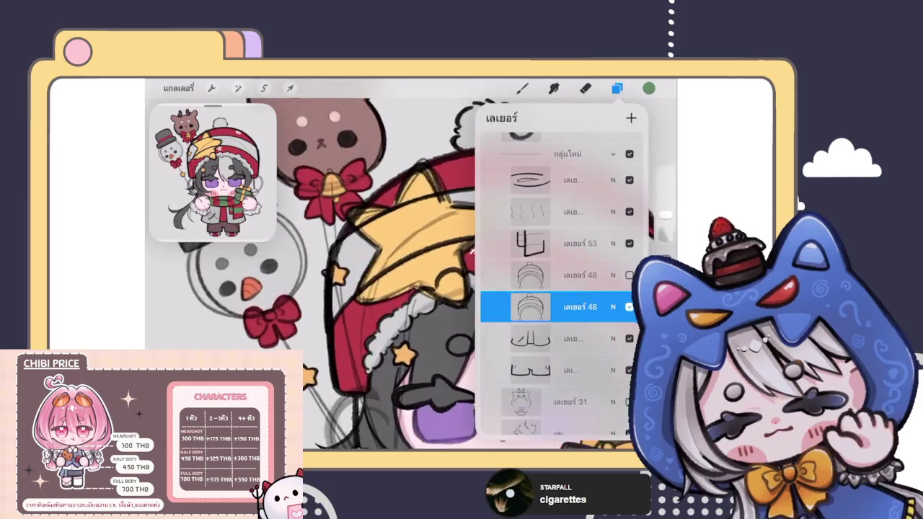
scroll(403, 274, up, 5)
click(585, 88)
Step: Erase the stray sketch lines across the star's arms, centre and lower-left edge
mouse_move(366, 259)
mouse_down()
mouse_move(432, 216)
mouse_move(507, 208)
mouse_up()
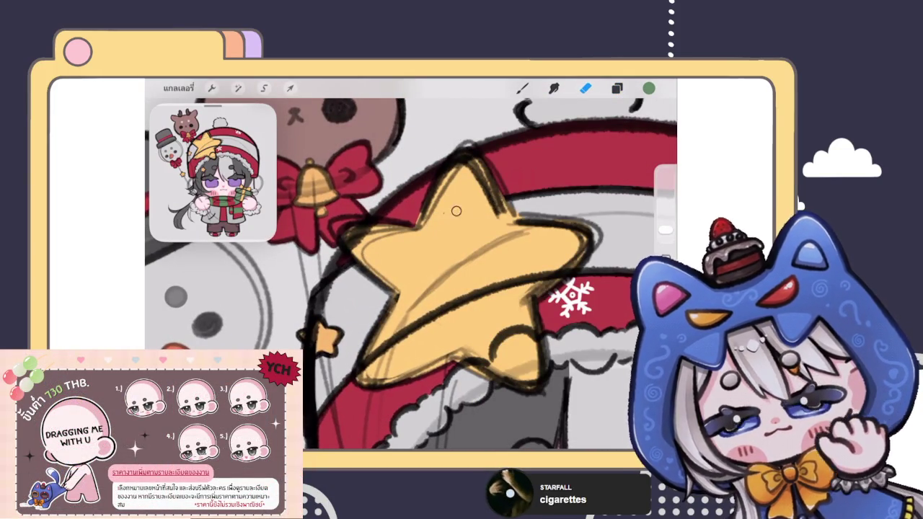
drag(534, 283, 560, 264)
mouse_move(361, 375)
mouse_down()
mouse_move(371, 352)
mouse_move(404, 331)
mouse_up()
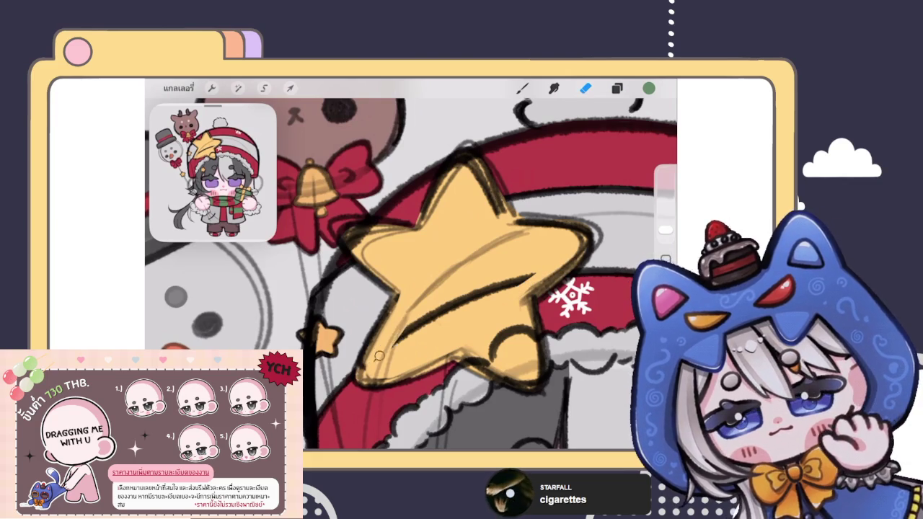
drag(375, 361, 469, 288)
mouse_move(422, 329)
mouse_down()
mouse_move(505, 283)
mouse_move(489, 304)
mouse_up()
drag(534, 333, 494, 352)
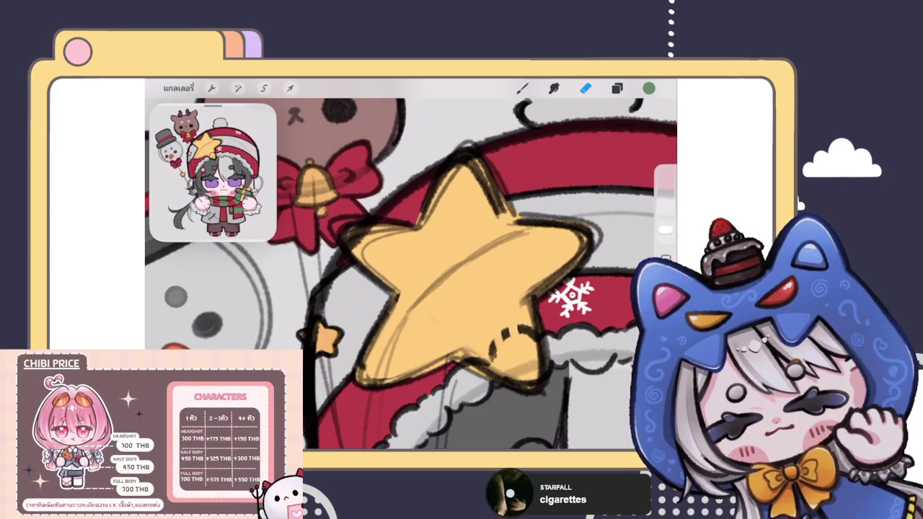
scroll(411, 267, down, 3)
scroll(411, 267, up, 4)
mouse_move(427, 274)
mouse_down()
mouse_move(440, 307)
mouse_move(473, 321)
mouse_move(445, 281)
mouse_move(478, 299)
mouse_move(507, 279)
mouse_move(511, 307)
mouse_up()
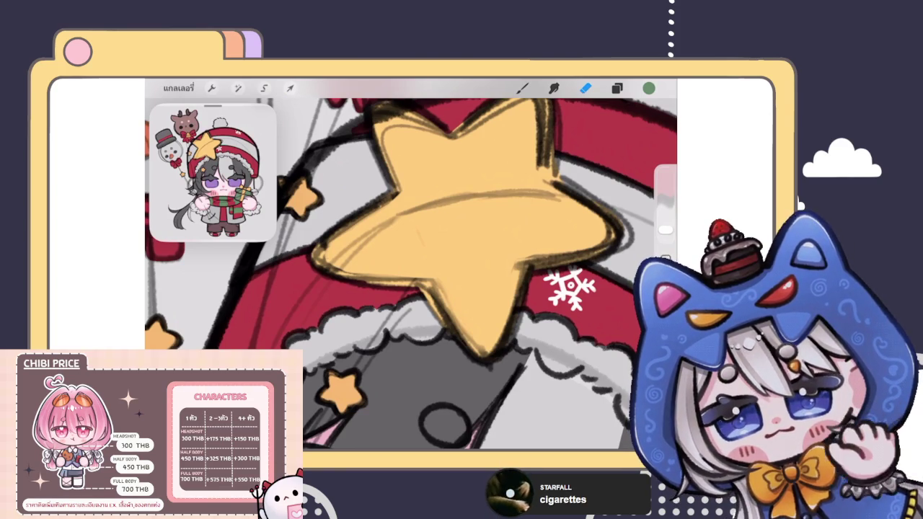
Step: Look over the finished chibi, then bring up the Layers panel
scroll(411, 264, down, 5)
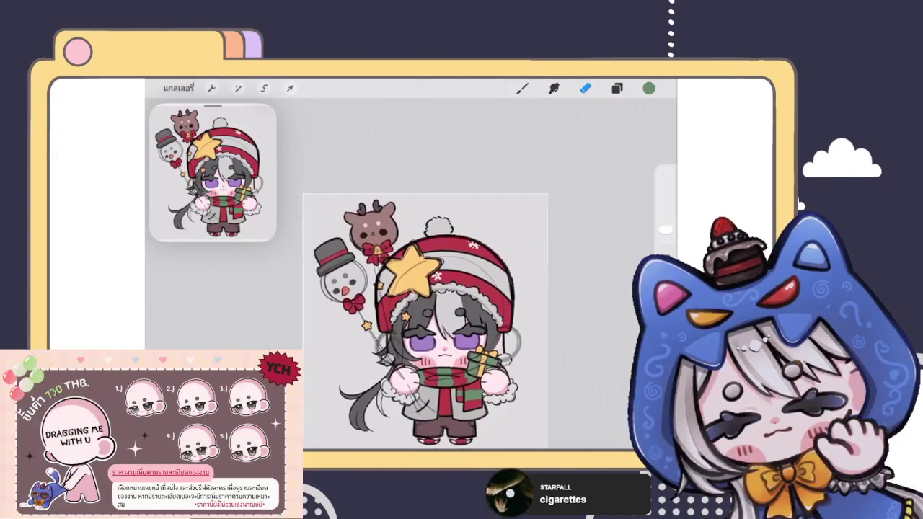
scroll(346, 260, up, 5)
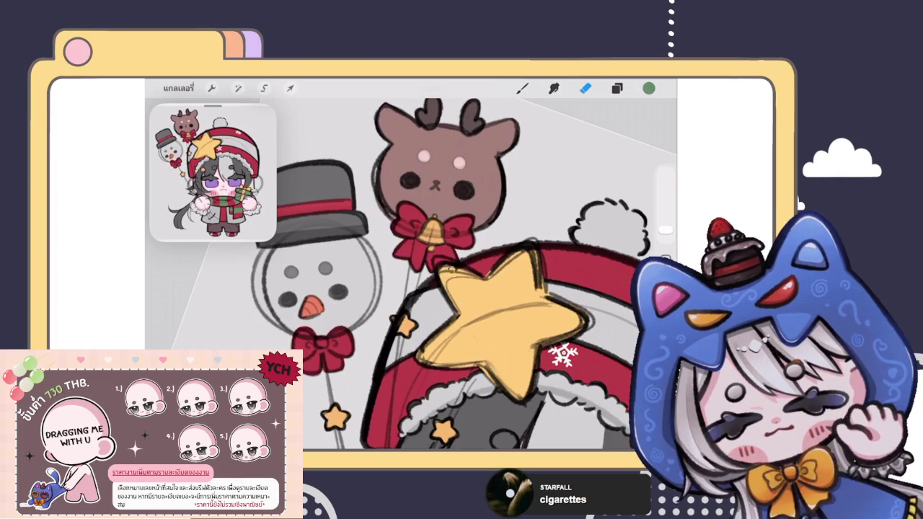
scroll(411, 274, down, 5)
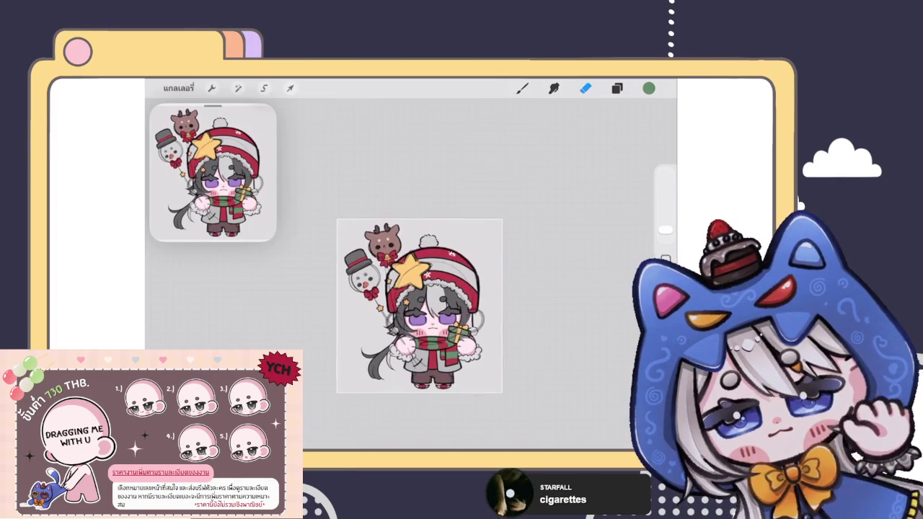
scroll(419, 303, down, 2)
scroll(397, 282, down, 1)
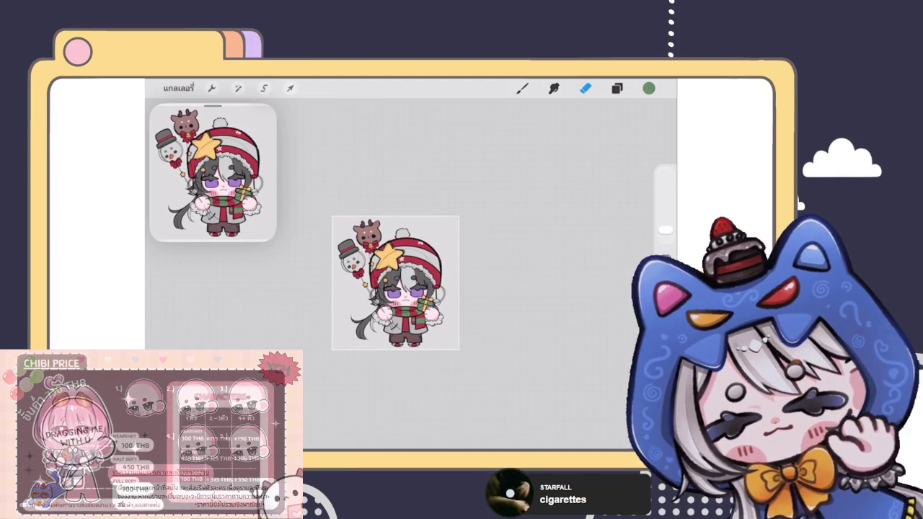
scroll(395, 283, down, 2)
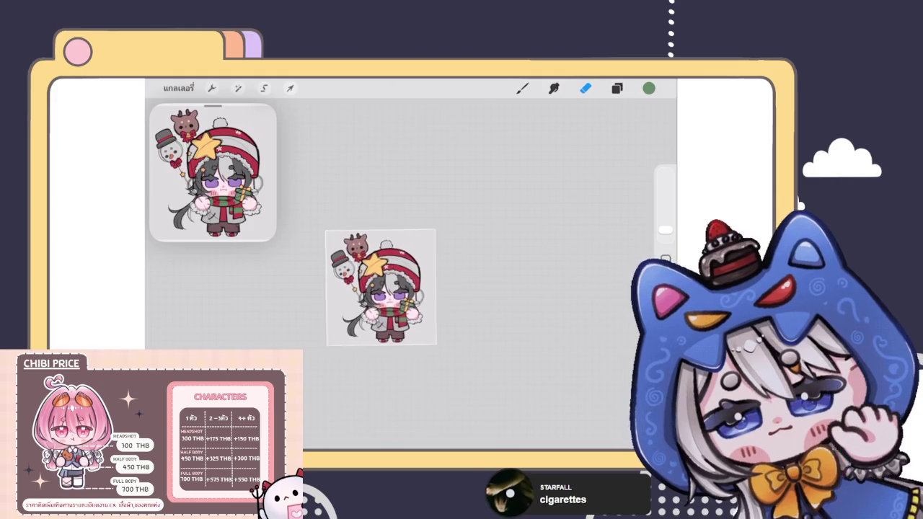
click(617, 87)
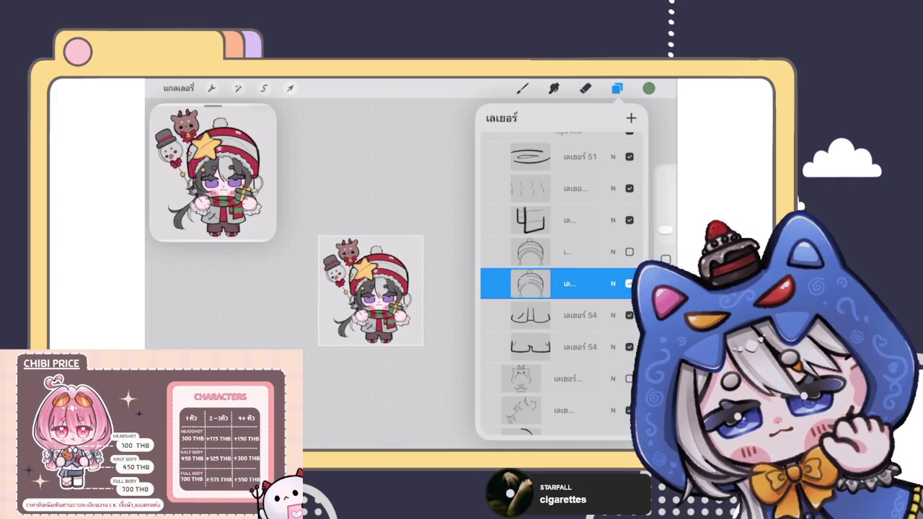
Step: Switch to the Eraser with the E shortcut
scroll(552, 289, up, 3)
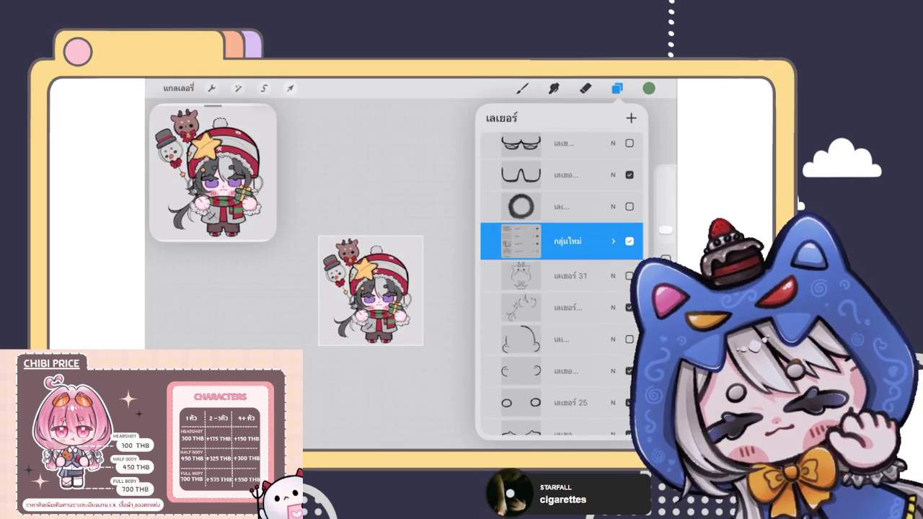
scroll(371, 288, up, 3)
scroll(372, 289, up, 2)
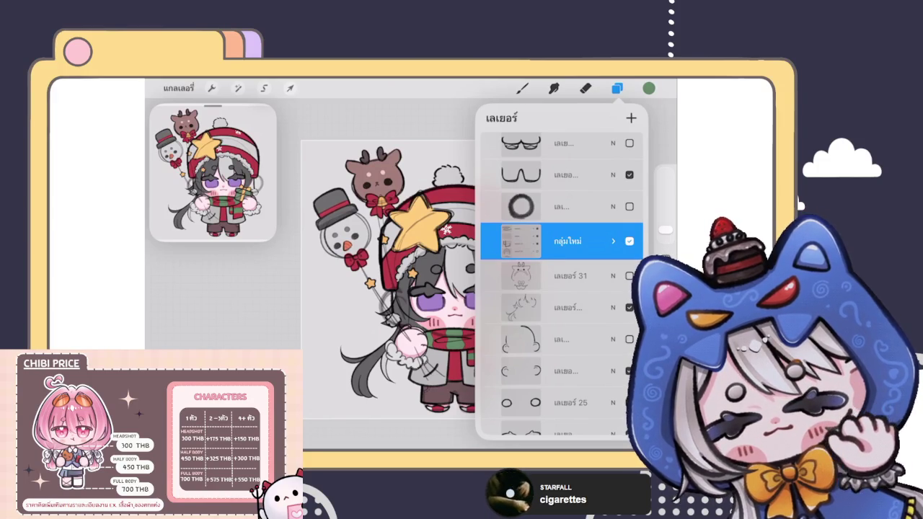
key(e)
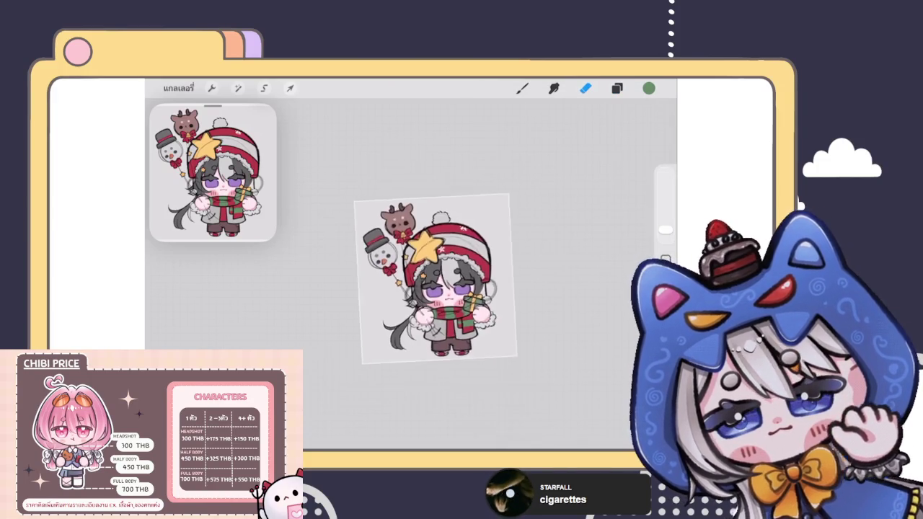
scroll(418, 274, up, 2)
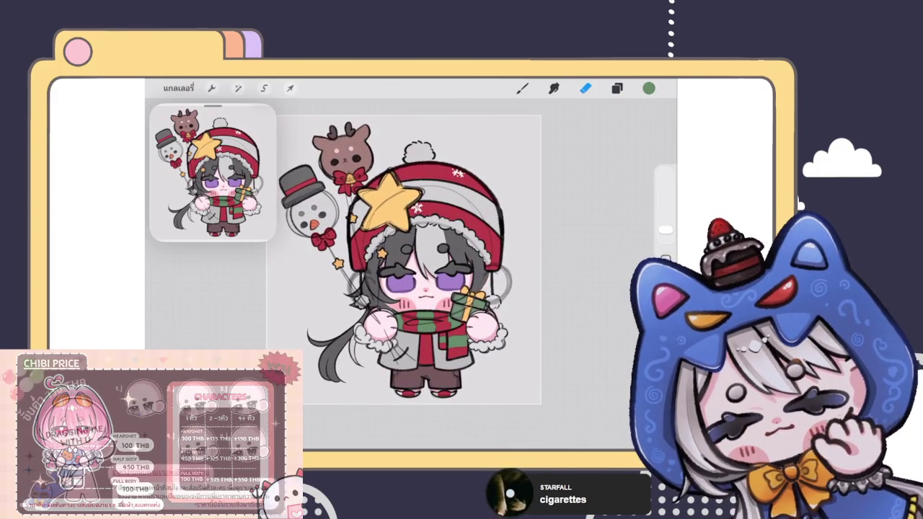
scroll(469, 310, up, 3)
scroll(469, 310, up, 3)
scroll(491, 303, up, 3)
scroll(490, 303, up, 3)
Step: Select layer เลเยอร์ 12 and choose an eraser brush
key(l)
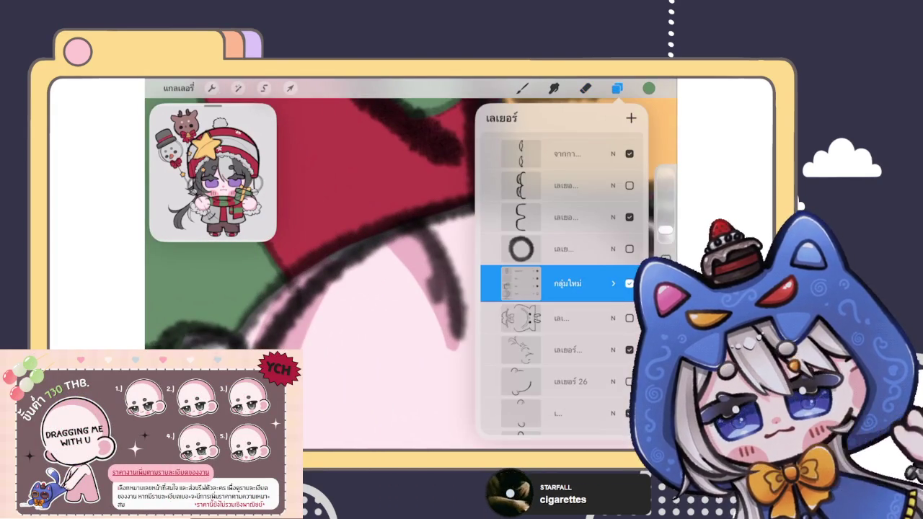
scroll(562, 283, down, 3)
scroll(562, 283, down, 2)
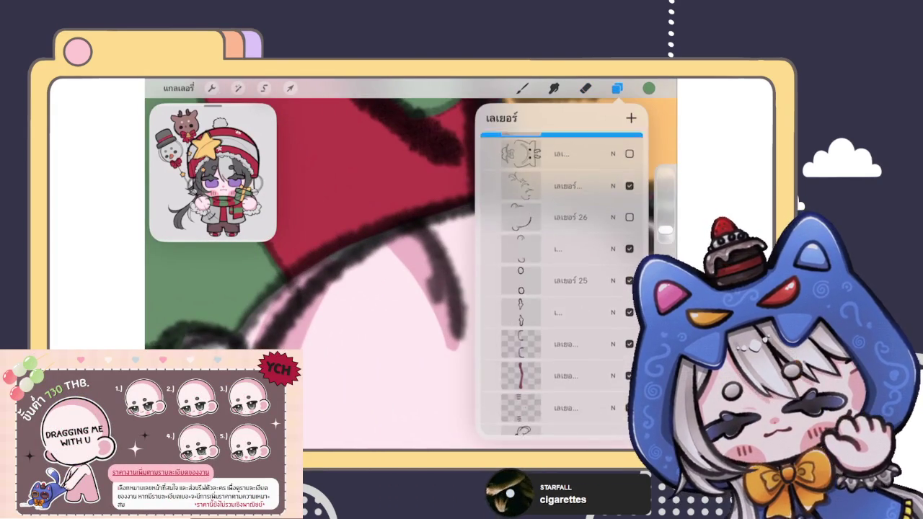
scroll(562, 284, down, 2)
scroll(562, 283, down, 3)
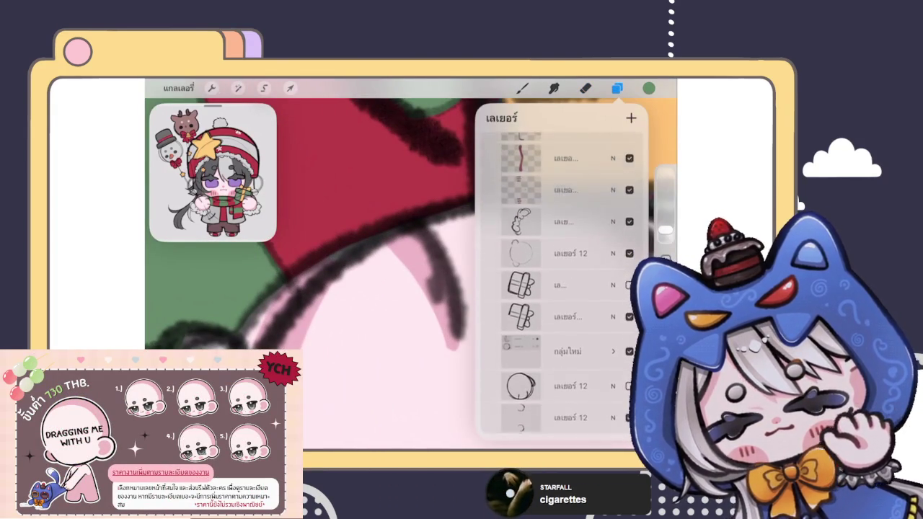
scroll(561, 283, down, 2)
scroll(562, 284, down, 2)
click(562, 294)
click(586, 88)
click(419, 310)
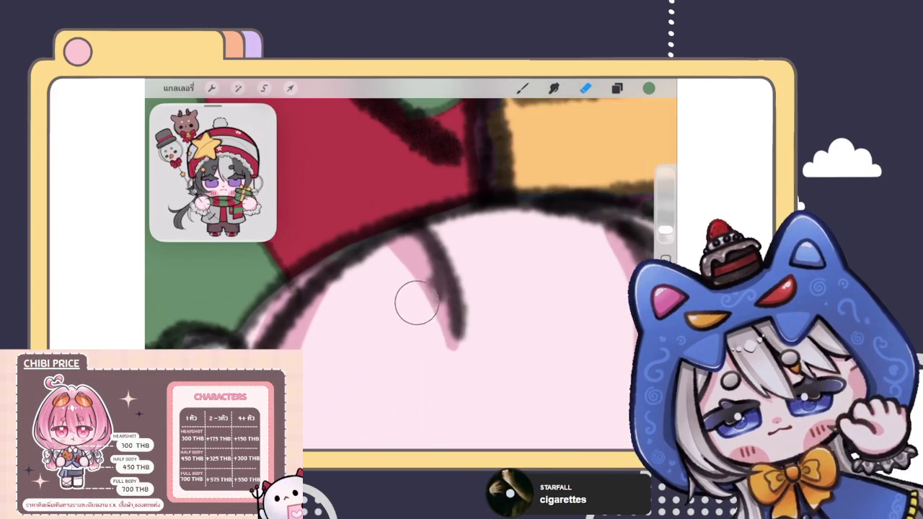
Step: Open the layer list and expand the กลุ่มใหม่ group to show its layers
scroll(411, 274, down, 3)
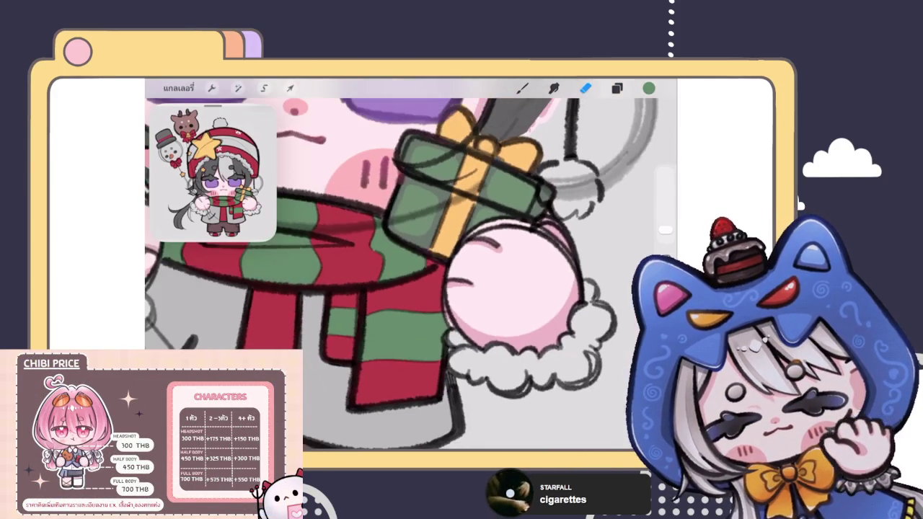
scroll(426, 231, down, 3)
scroll(426, 231, down, 3)
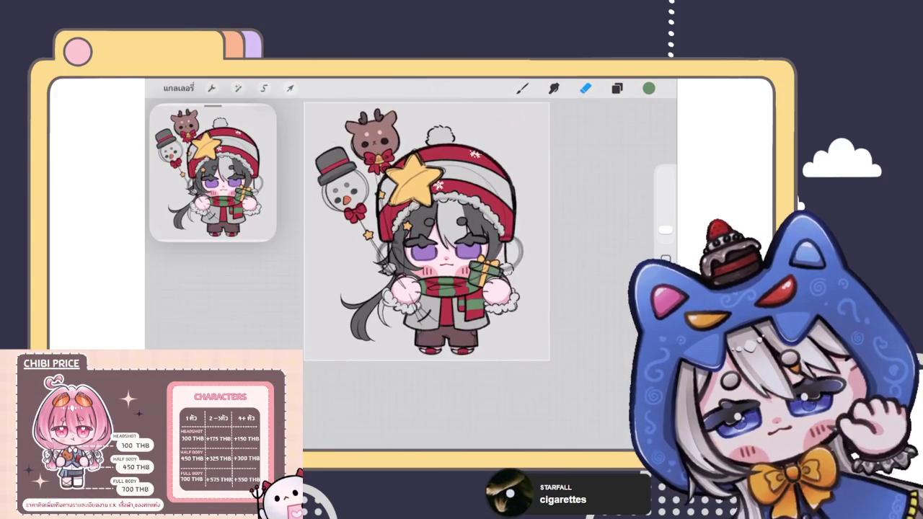
scroll(425, 253, up, 3)
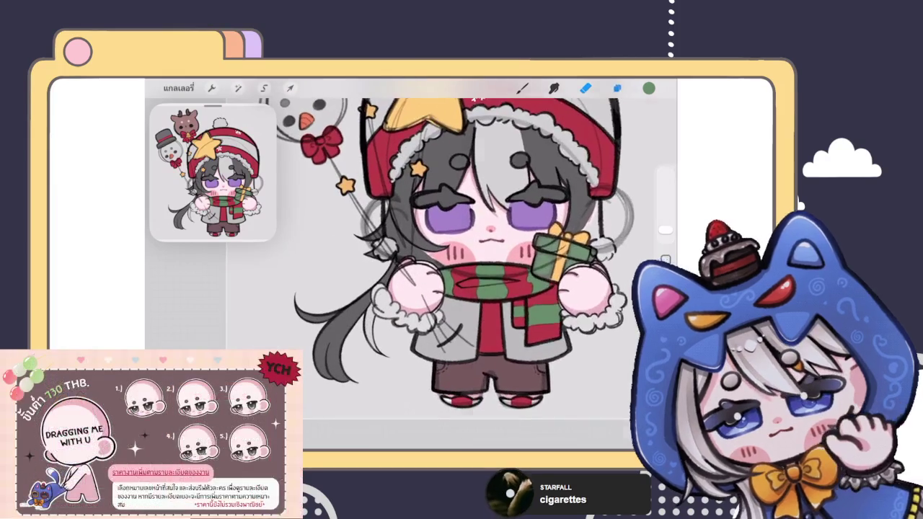
click(617, 88)
click(613, 199)
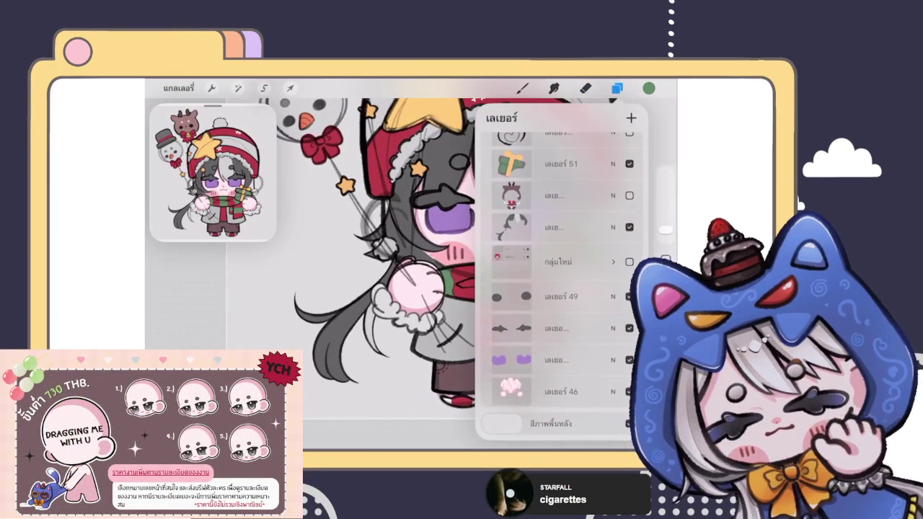
Step: On the balloon bouquet layer, erase the stray sketch lines over the left mitten
scroll(559, 289, up, 5)
click(556, 334)
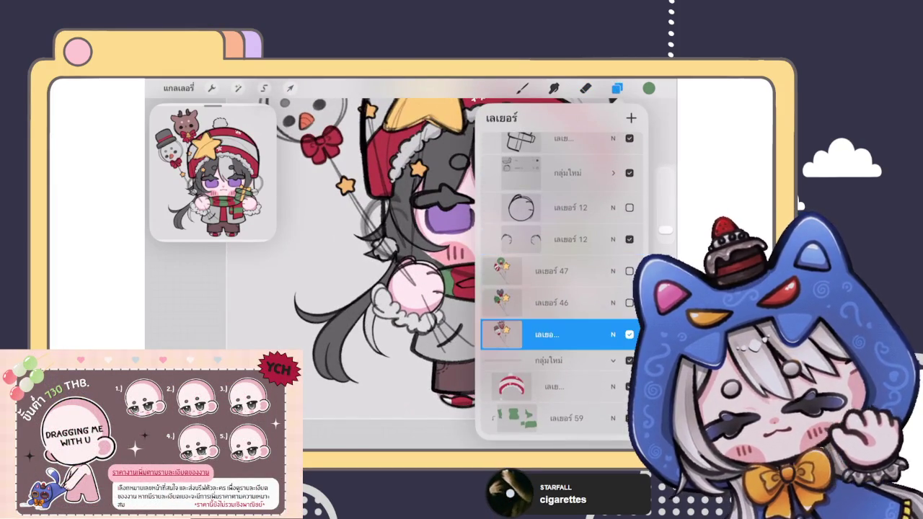
scroll(404, 274, up, 3)
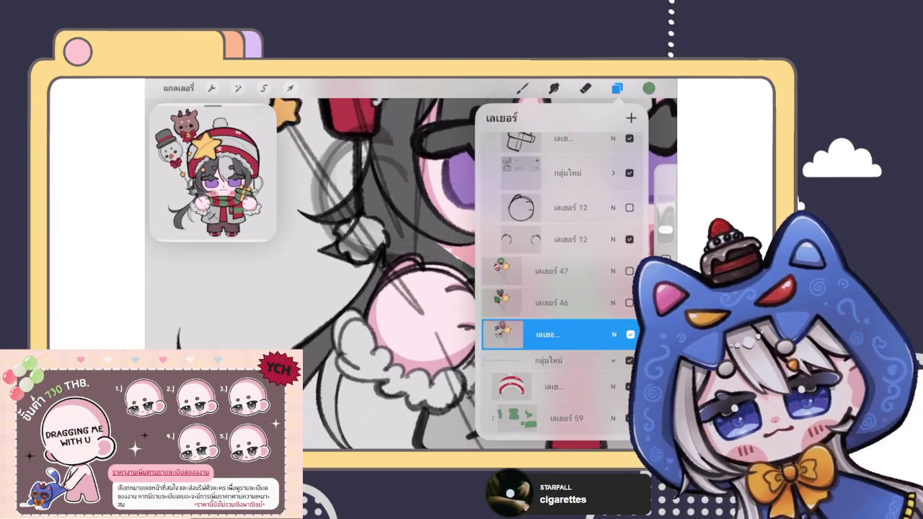
click(555, 366)
click(586, 88)
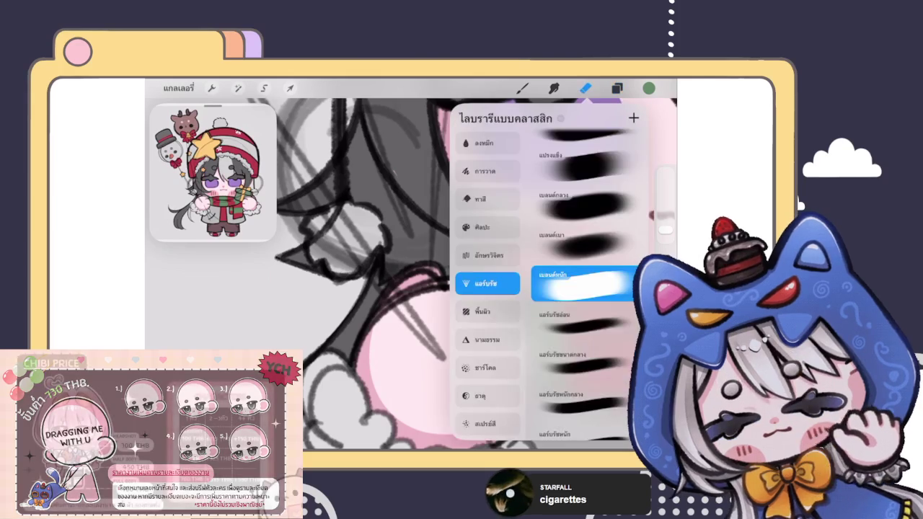
scroll(406, 348, up, 3)
mouse_move(406, 349)
mouse_down()
mouse_move(443, 363)
mouse_move(496, 447)
mouse_up()
Step: Check the cleaned mitten, then reopen the layer list
scroll(462, 274, down, 3)
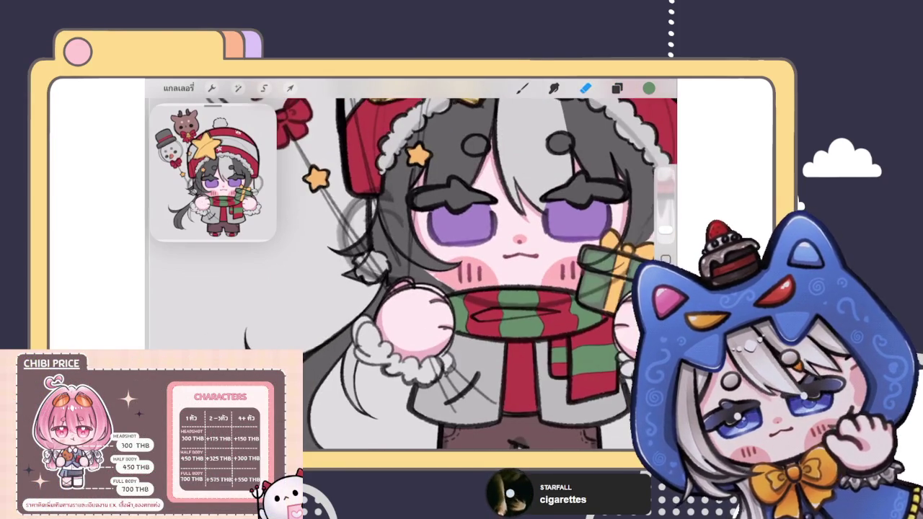
scroll(411, 267, down, 3)
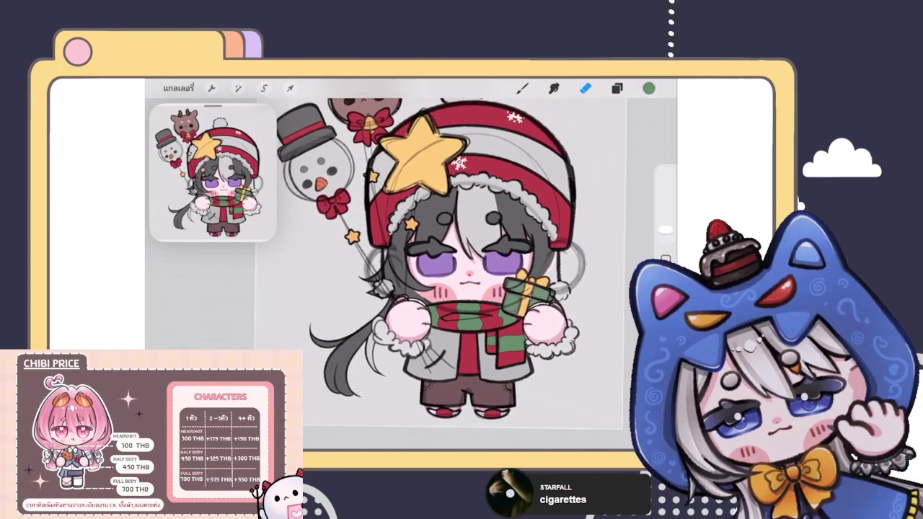
scroll(411, 267, up, 3)
scroll(404, 289, up, 3)
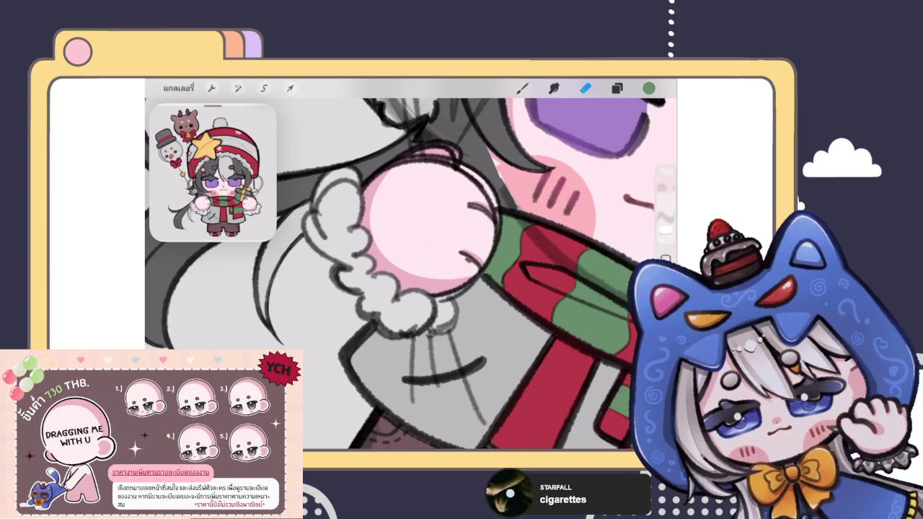
scroll(412, 264, down, 3)
scroll(411, 264, down, 2)
scroll(411, 264, down, 2)
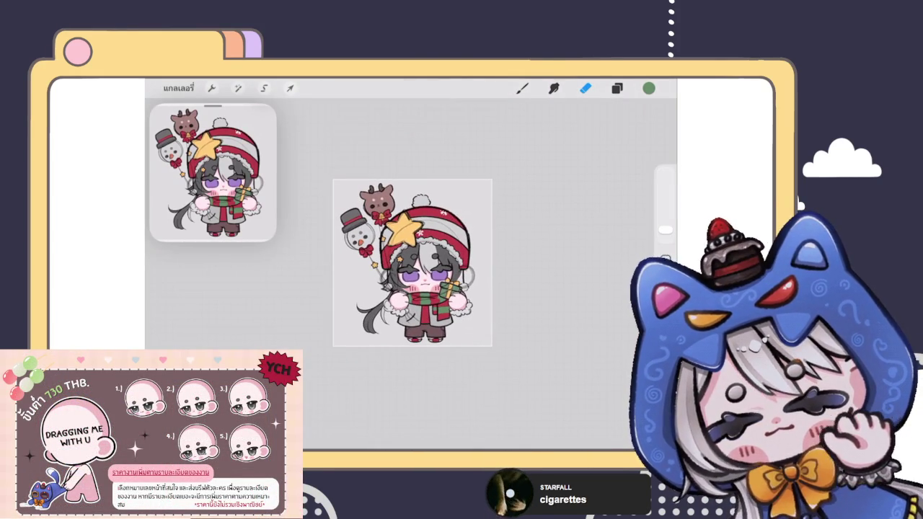
scroll(412, 263, up, 3)
scroll(411, 263, up, 2)
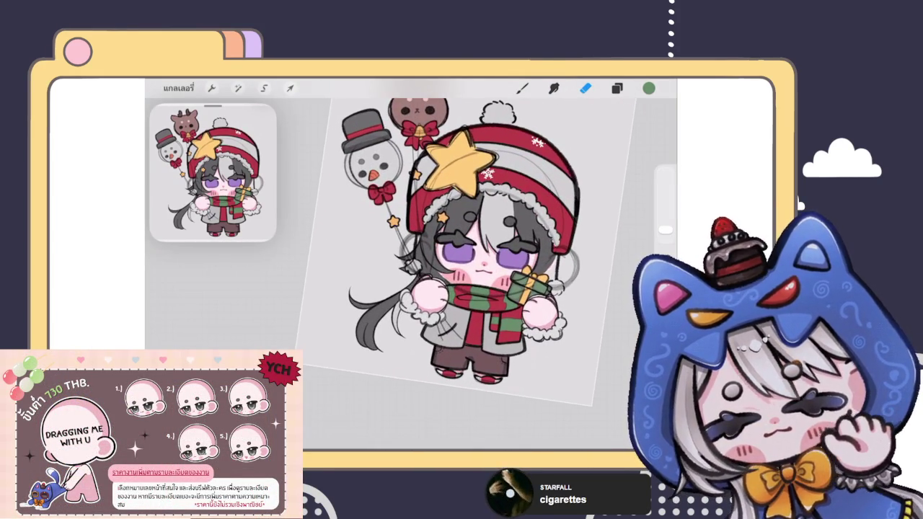
scroll(419, 123, up, 3)
scroll(418, 123, up, 2)
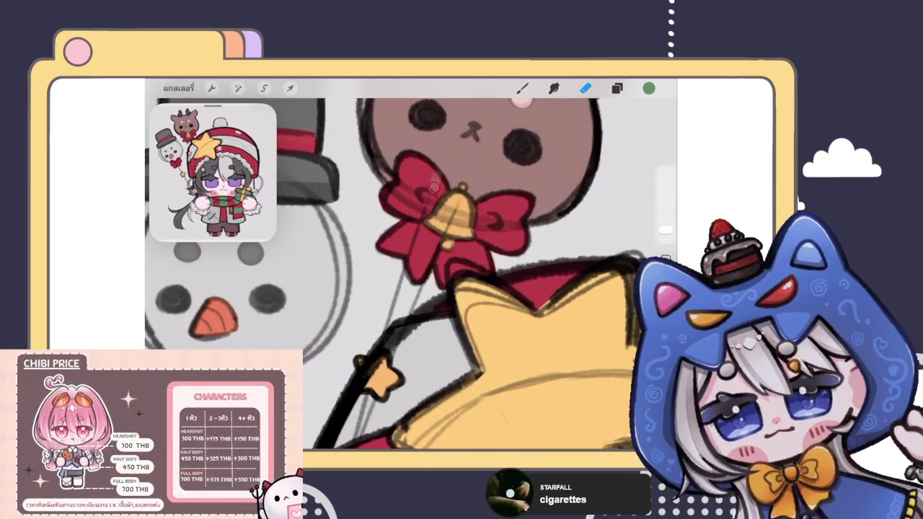
scroll(411, 274, down, 1)
scroll(412, 274, down, 3)
scroll(411, 274, down, 2)
scroll(411, 274, down, 2)
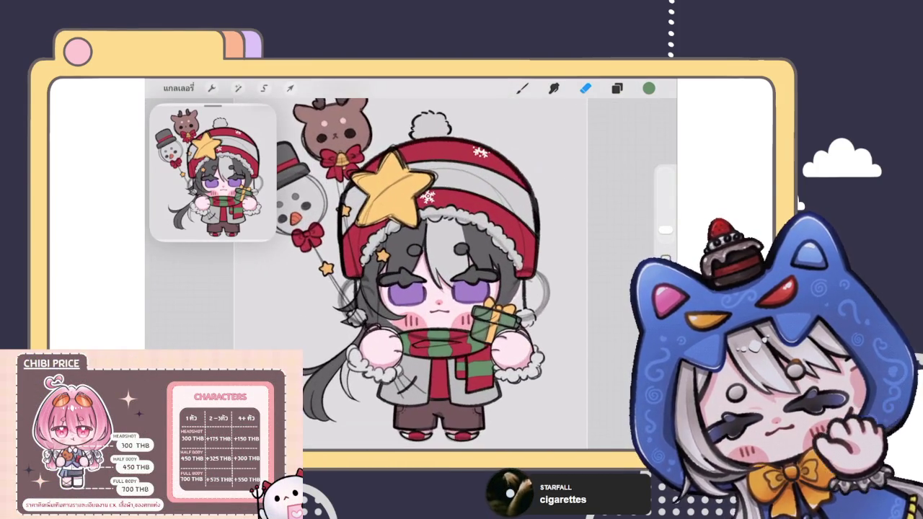
click(617, 88)
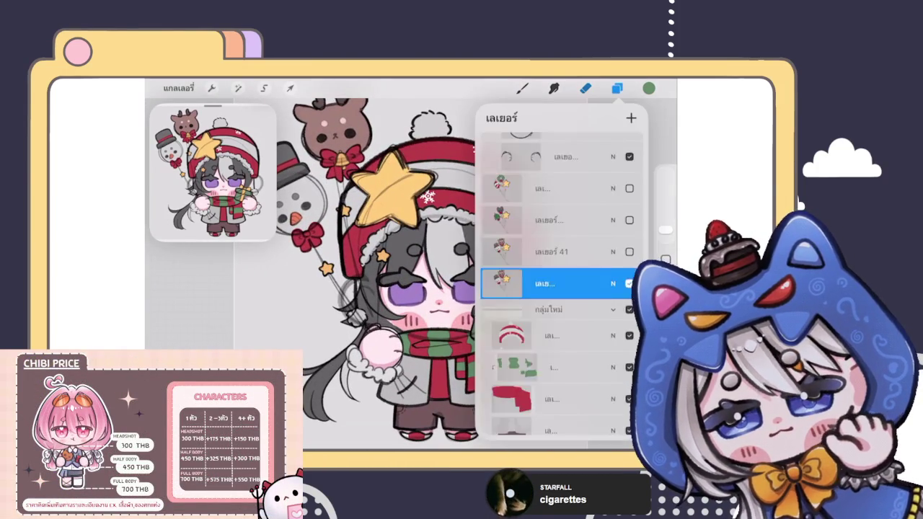
Step: Hide one head-outline sketch layer and erase stray strokes along the hat's right edge
scroll(556, 289, down, 3)
scroll(556, 289, down, 3)
scroll(555, 288, down, 3)
click(519, 268)
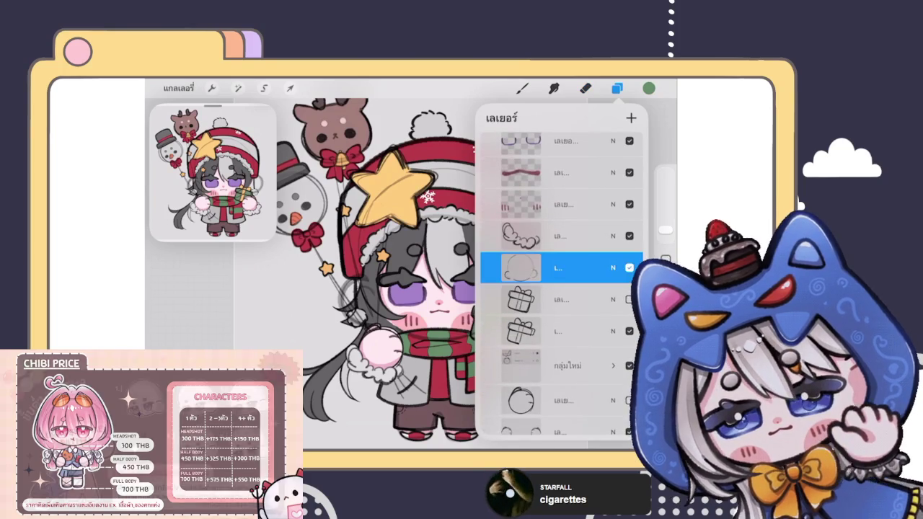
click(630, 268)
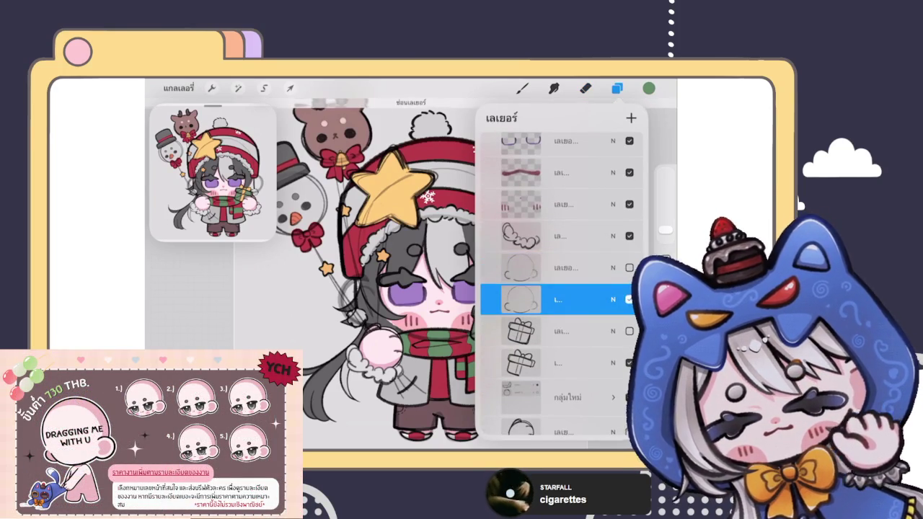
click(586, 88)
click(586, 88)
scroll(454, 274, up, 3)
mouse_move(414, 184)
mouse_down()
mouse_move(332, 303)
mouse_move(417, 185)
mouse_move(574, 244)
mouse_move(595, 310)
mouse_move(548, 258)
mouse_move(563, 282)
mouse_up()
Step: Compare the wreath-and-gloves and reindeer-and-snowman balloon layers by toggling their visibility
scroll(418, 288, down, 5)
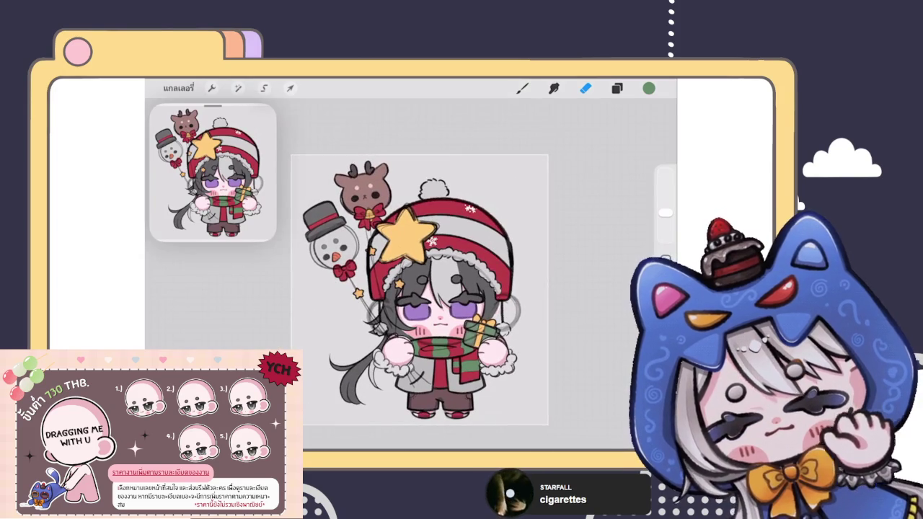
scroll(418, 289, up, 5)
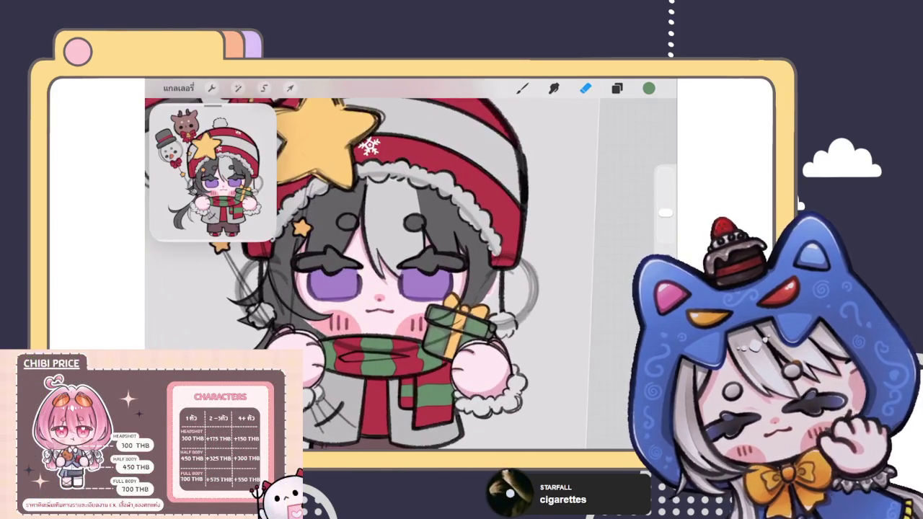
scroll(433, 260, down, 5)
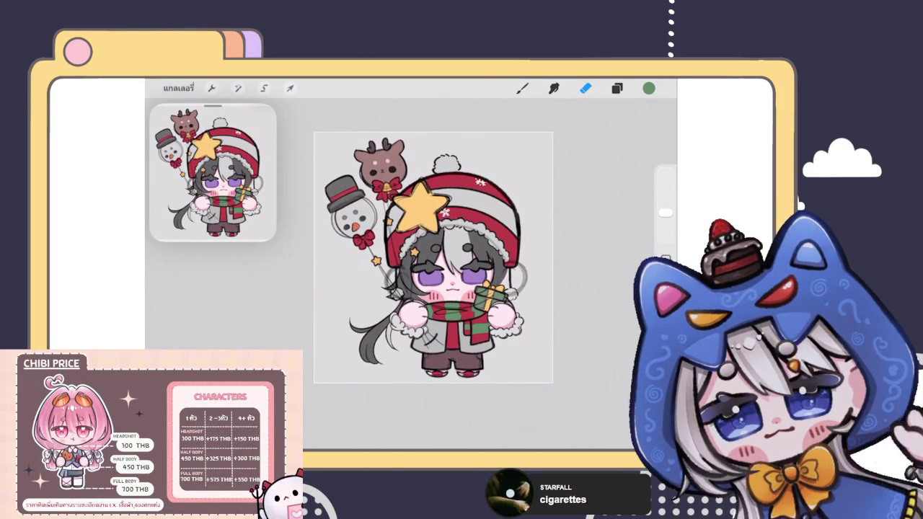
scroll(433, 258, down, 3)
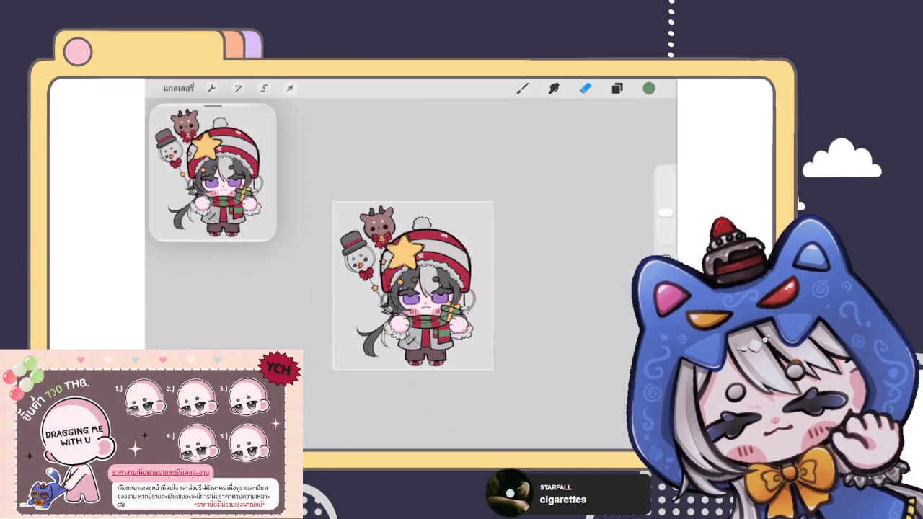
click(617, 88)
scroll(552, 289, up, 5)
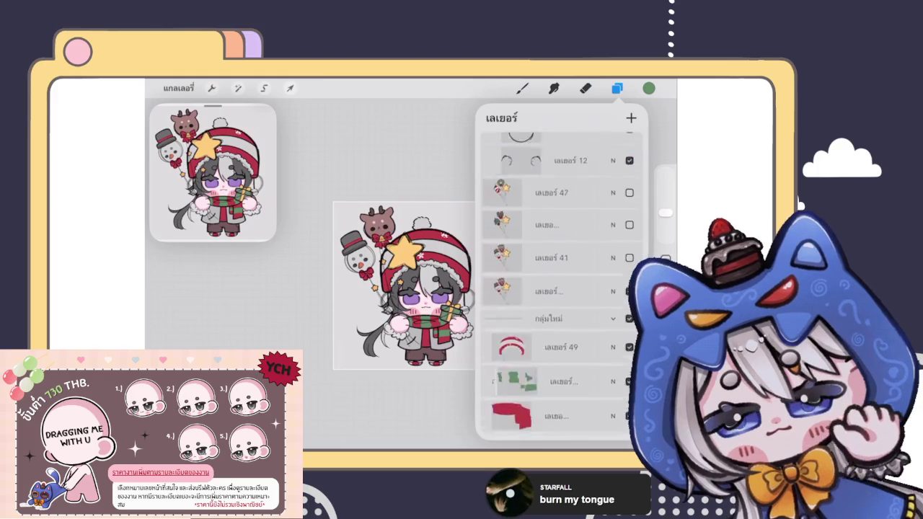
scroll(552, 288, up, 2)
scroll(552, 289, up, 2)
scroll(552, 289, up, 2)
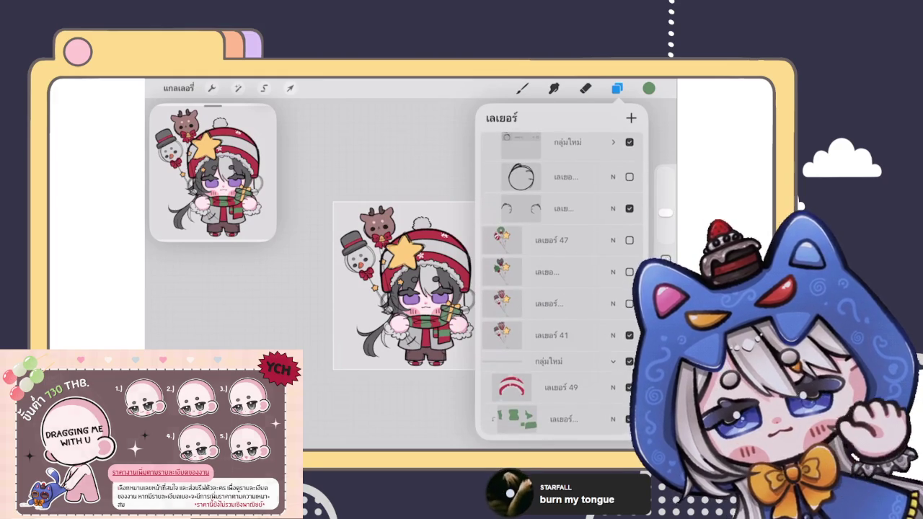
click(630, 272)
click(630, 240)
click(629, 240)
click(630, 240)
click(630, 240)
Step: Preview the tree-and-cat balloons, then keep the reindeer-and-snowman set visible
click(630, 272)
click(629, 272)
click(630, 304)
click(630, 303)
click(630, 272)
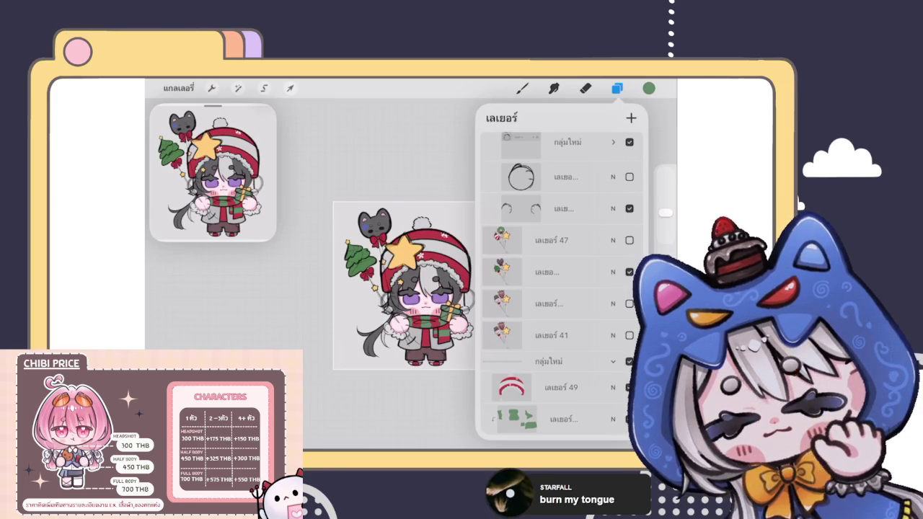
click(630, 272)
click(630, 240)
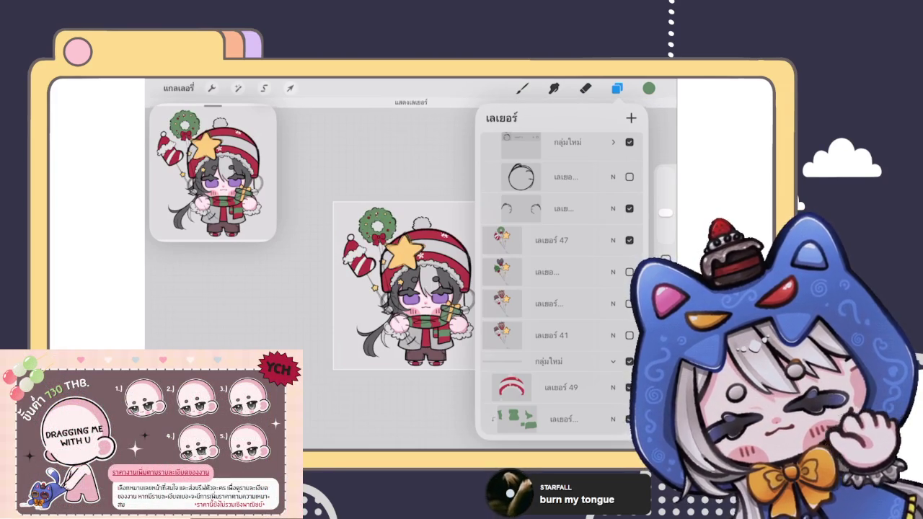
click(629, 240)
click(629, 336)
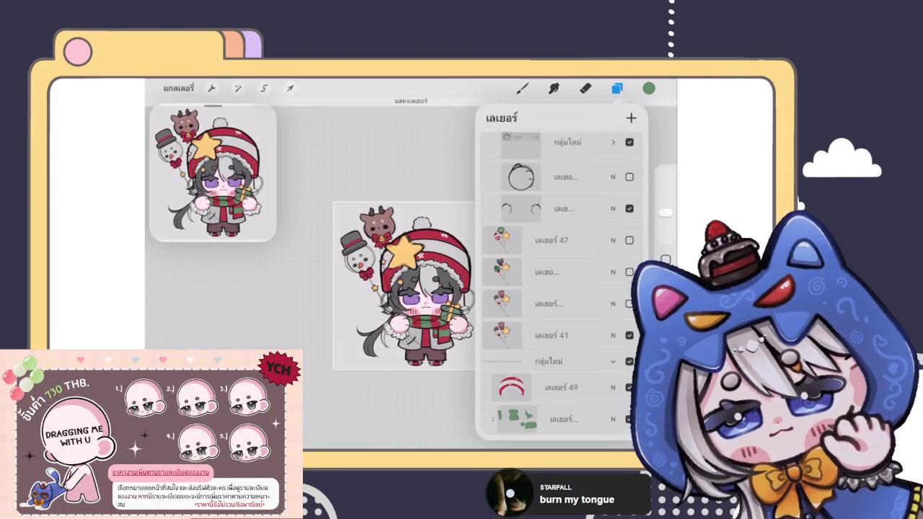
scroll(562, 284, up, 10)
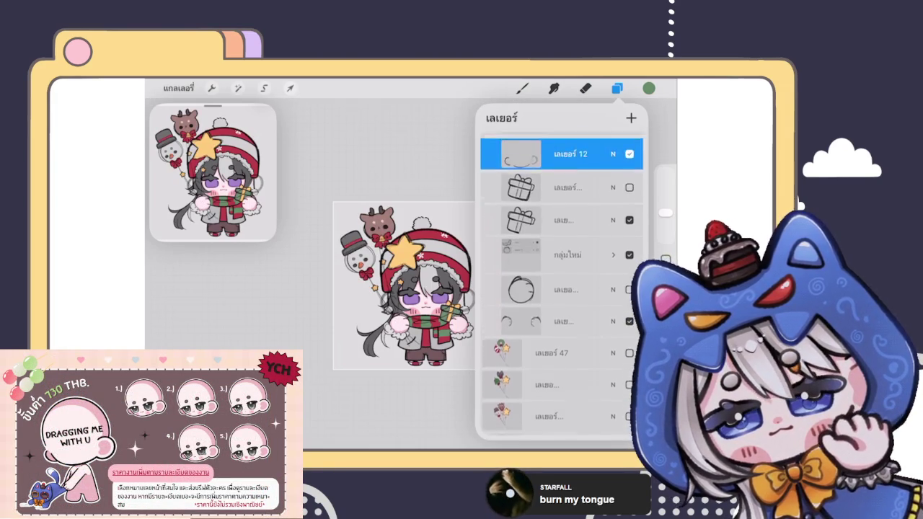
scroll(561, 284, up, 5)
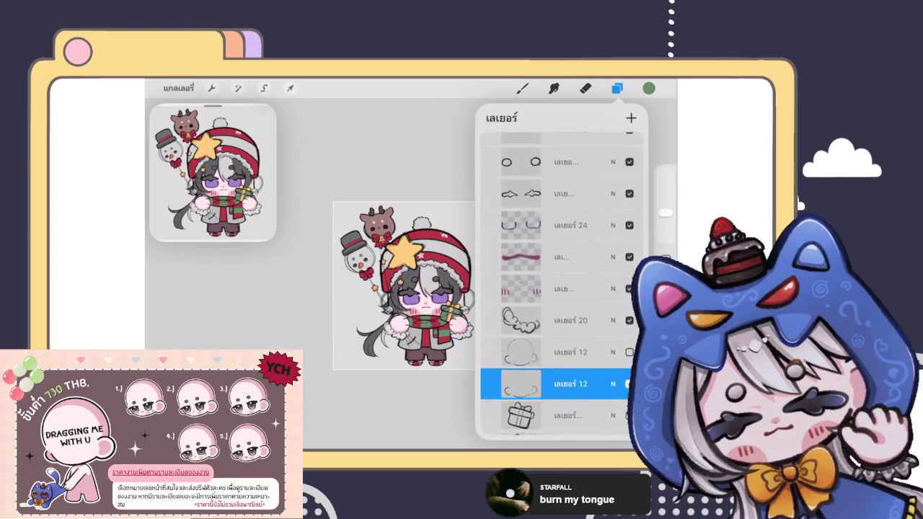
click(586, 88)
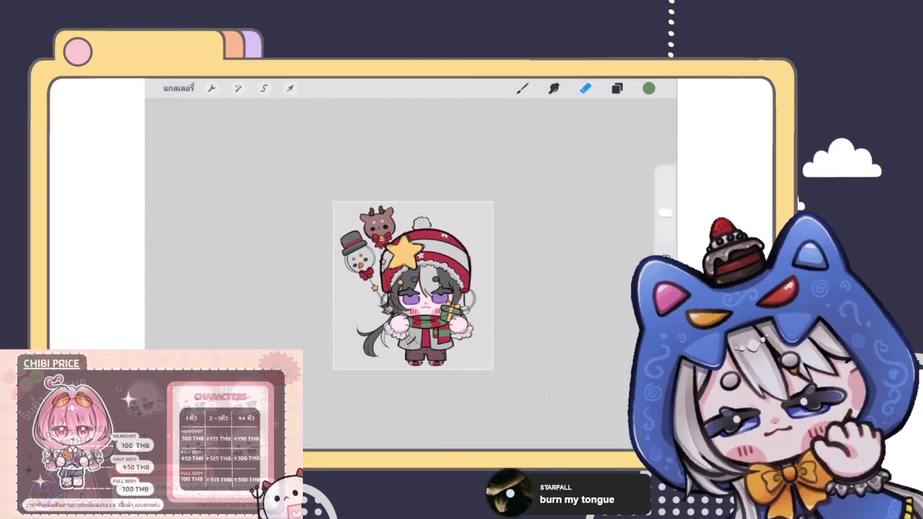
click(178, 88)
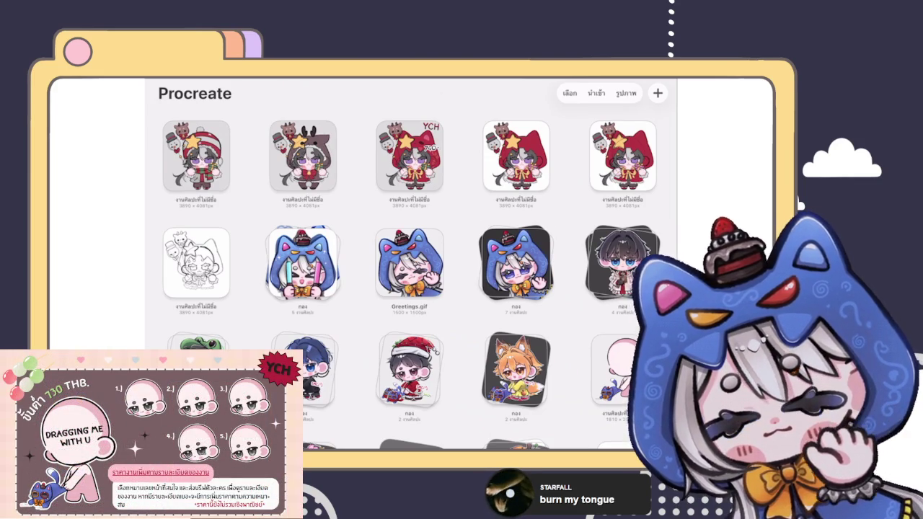
click(197, 156)
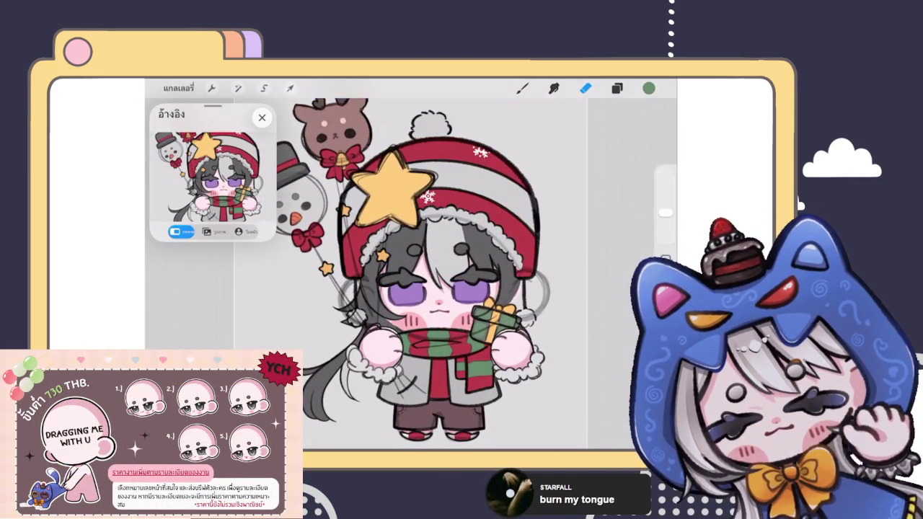
scroll(428, 258, down, 5)
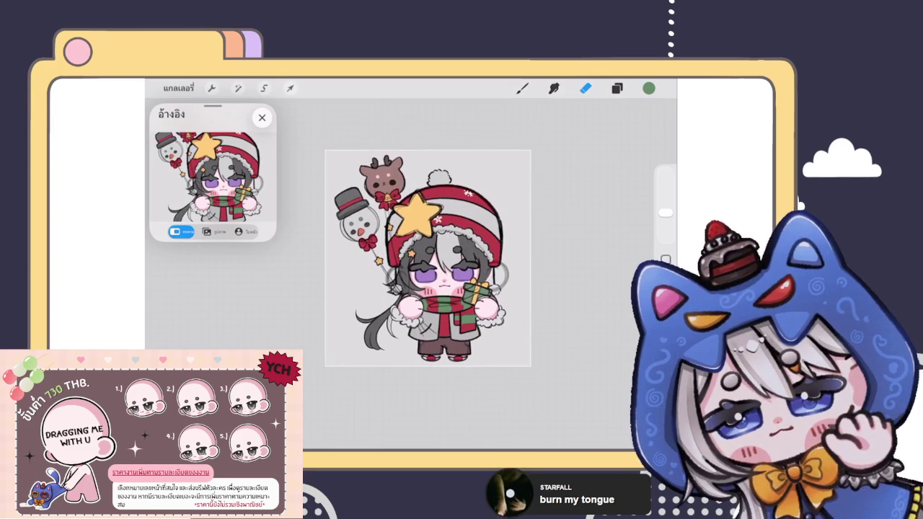
scroll(394, 238, up, 3)
scroll(394, 238, up, 2)
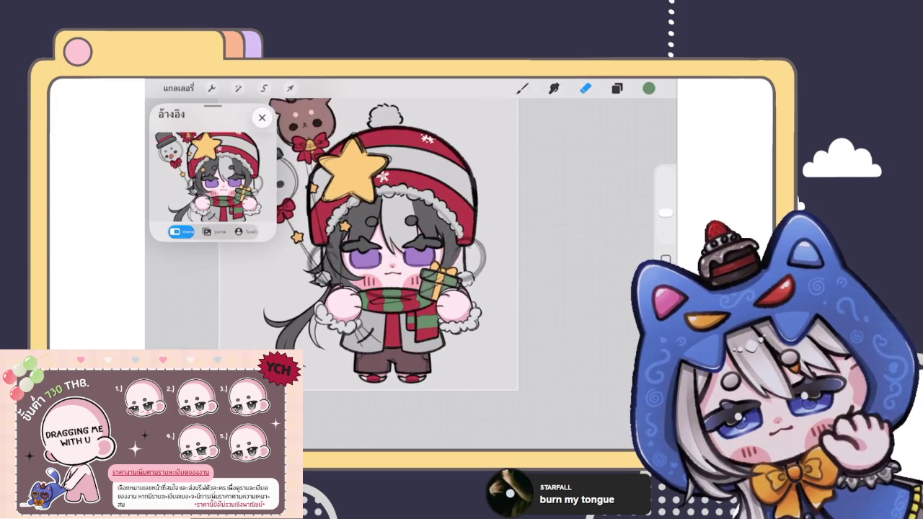
click(616, 88)
Step: Select the hair layer group below it and pick a light pink colour
scroll(561, 288, down, 5)
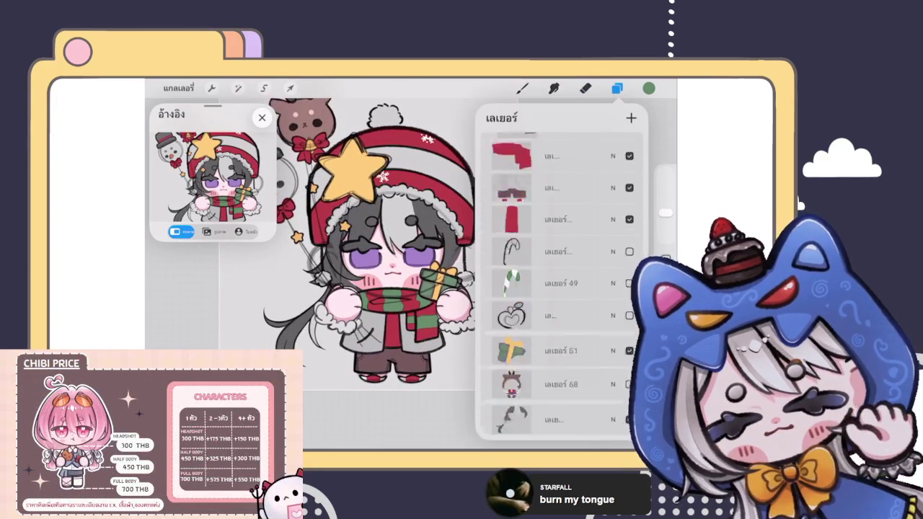
scroll(561, 289, down, 1)
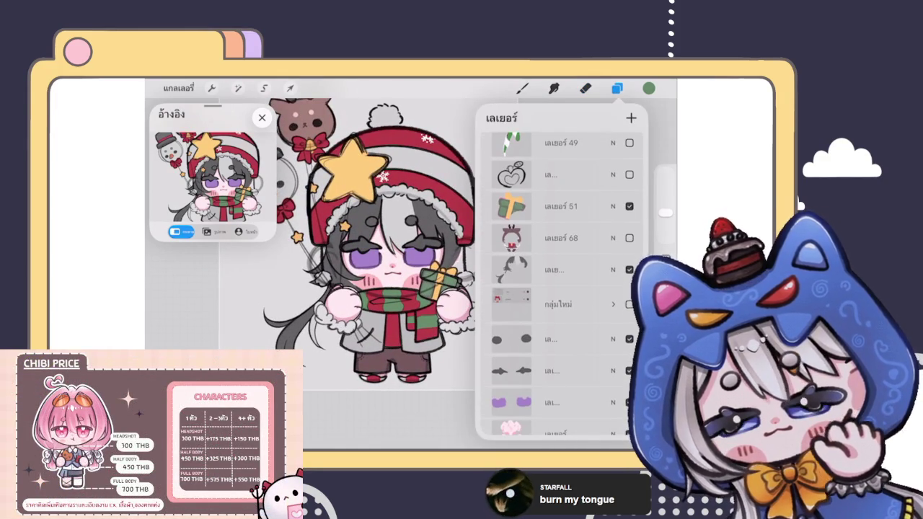
click(555, 269)
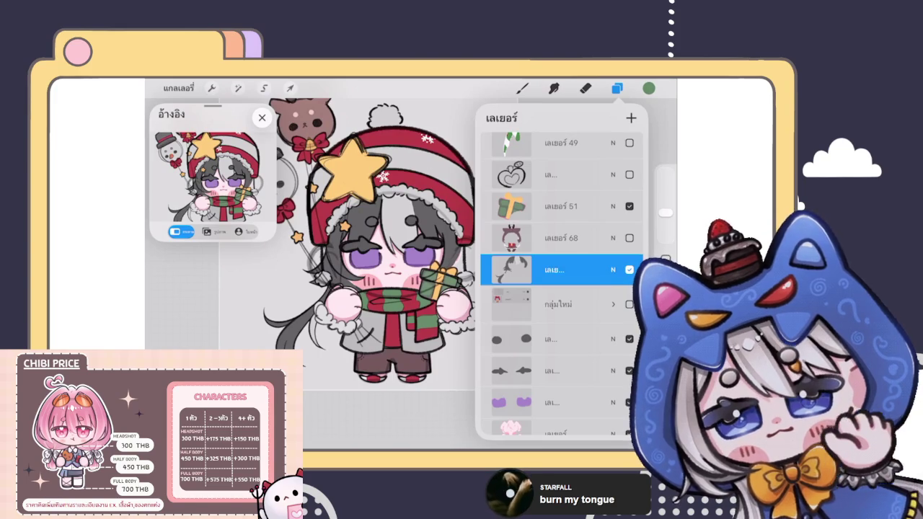
click(556, 304)
click(650, 88)
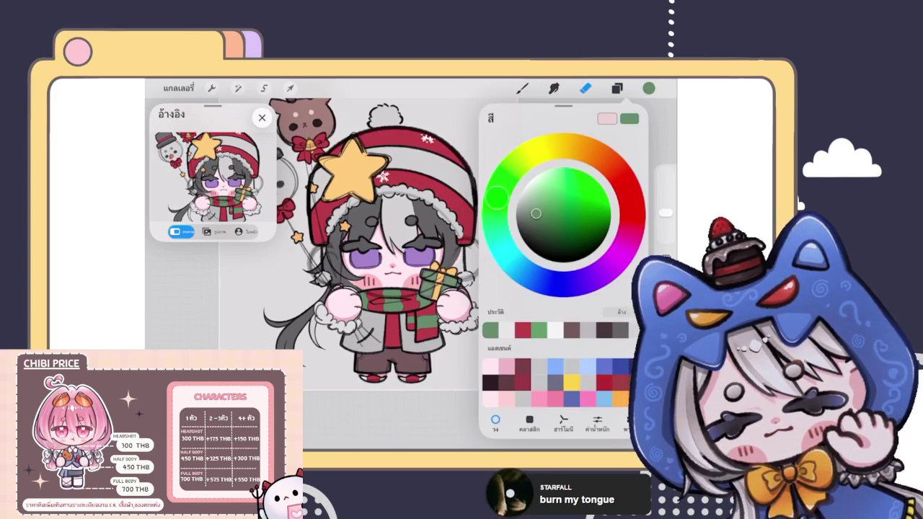
click(607, 118)
click(522, 88)
Step: Select the pink earmuff layer in the Layers list for painting
scroll(390, 267, up, 5)
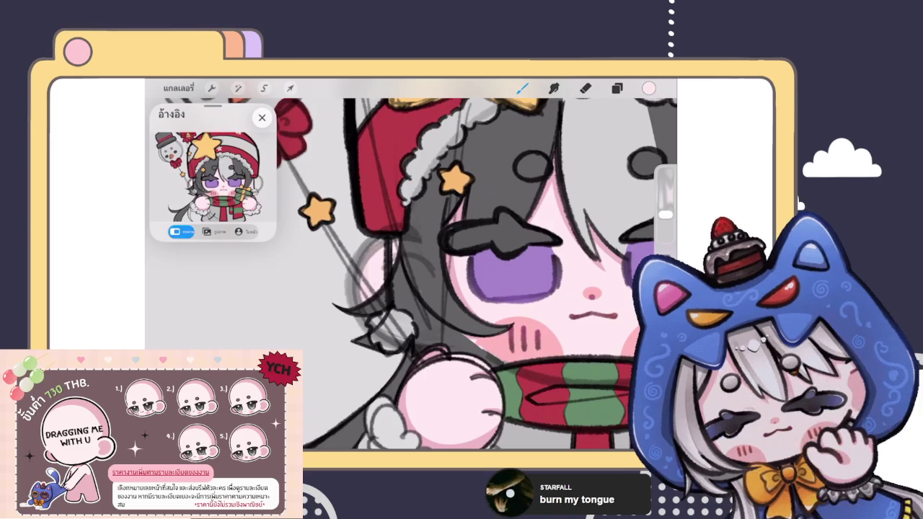
scroll(411, 274, down, 3)
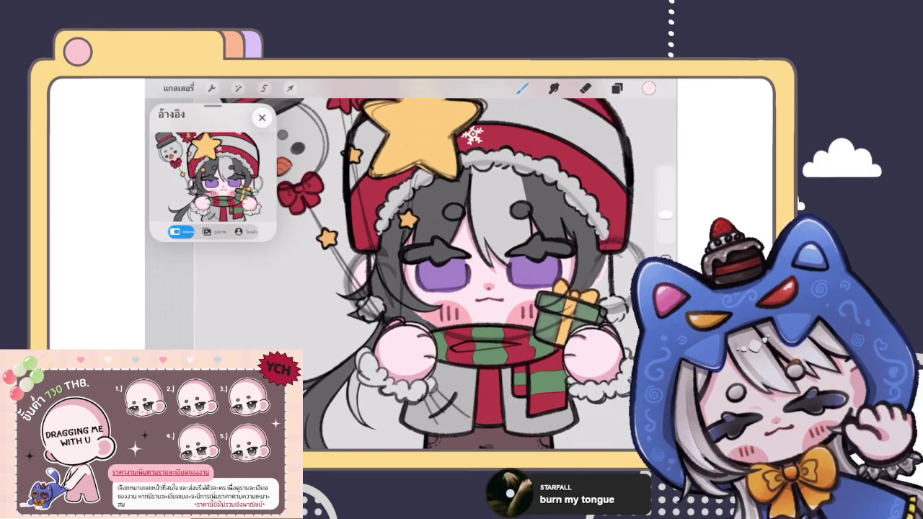
click(617, 88)
scroll(555, 289, up, 5)
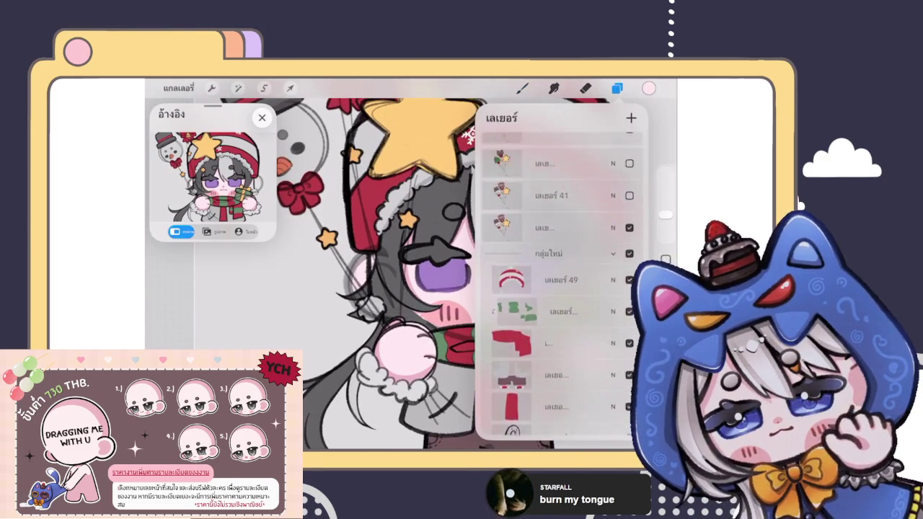
scroll(389, 274, down, 3)
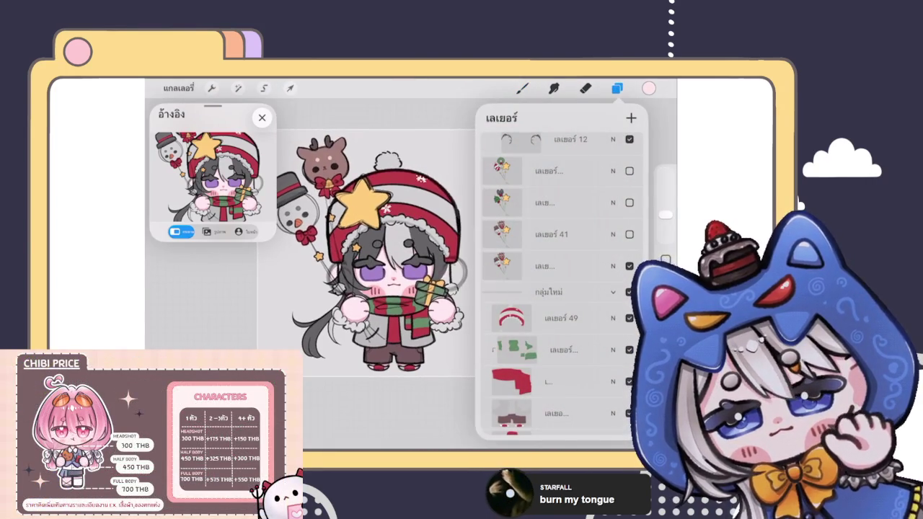
scroll(324, 274, up, 3)
scroll(325, 274, up, 3)
scroll(555, 288, down, 2)
click(548, 330)
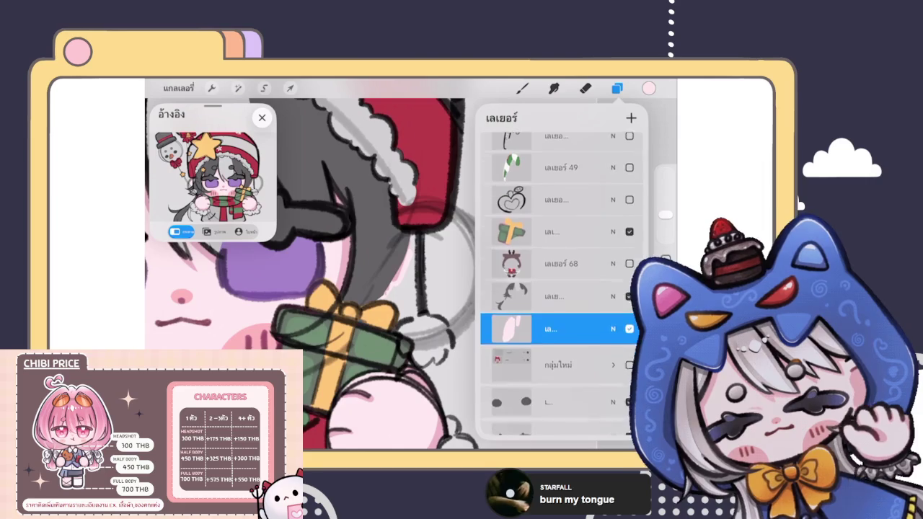
click(522, 88)
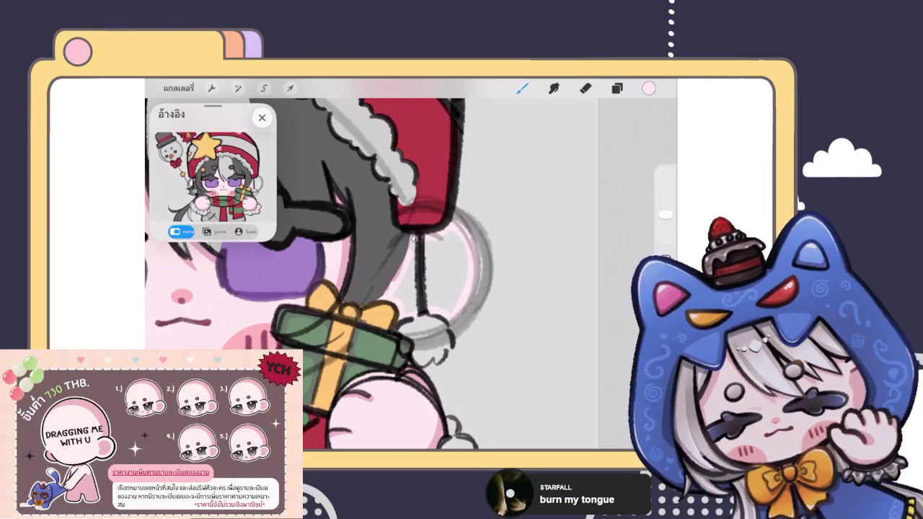
Step: ColorDrop pink into the earmuff, undoing the stray fill over the canvas
drag(650, 88, 505, 325)
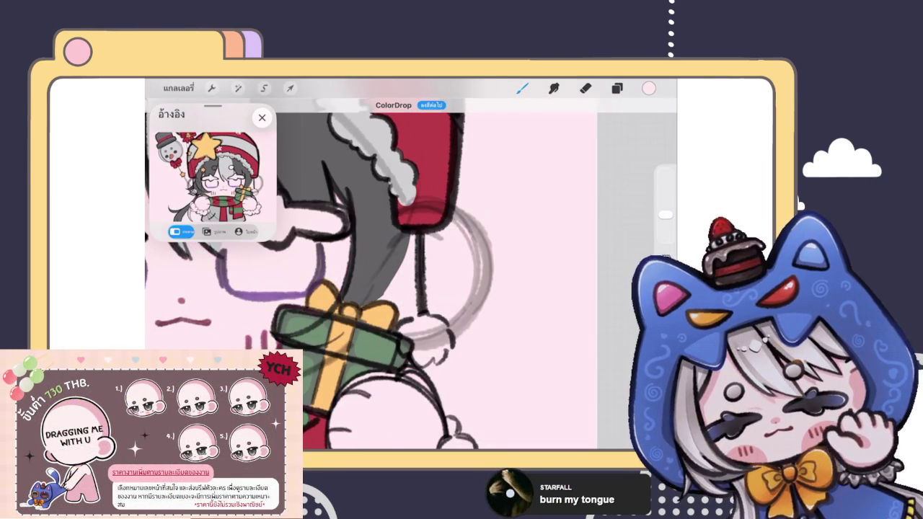
key(ctrl+z)
scroll(397, 281, up, 2)
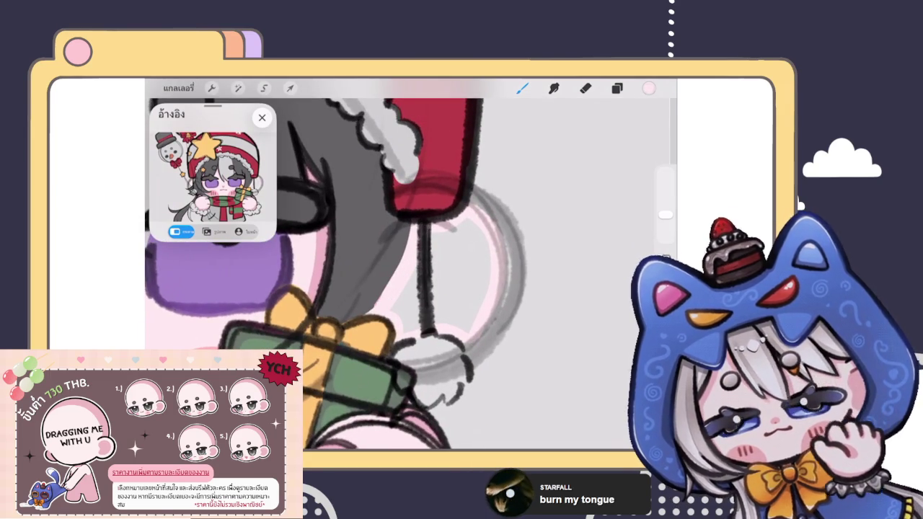
drag(649, 88, 462, 274)
scroll(397, 281, down, 3)
scroll(397, 274, up, 2)
Step: Re-pick pink, trace the earmuff's edge and fill the earmuff area
click(649, 88)
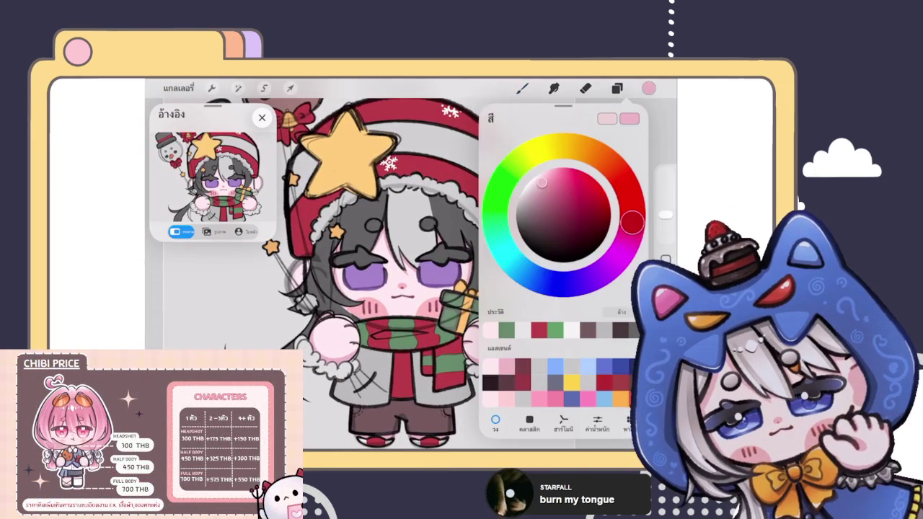
click(522, 88)
scroll(404, 288, up, 3)
scroll(404, 288, up, 2)
mouse_move(497, 244)
mouse_down()
mouse_move(507, 297)
mouse_move(476, 324)
mouse_move(450, 274)
mouse_move(468, 239)
mouse_up()
drag(649, 88, 505, 274)
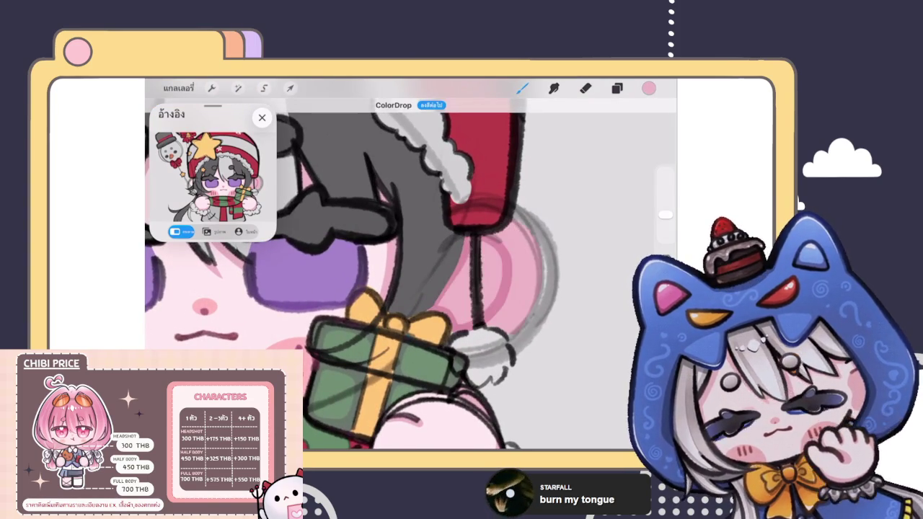
scroll(412, 281, up, 2)
Step: Shade the earmuff's edges darker pink, covering the white highlight marks
mouse_move(457, 227)
mouse_down()
mouse_move(433, 347)
mouse_move(397, 353)
mouse_move(411, 339)
mouse_move(450, 336)
mouse_up()
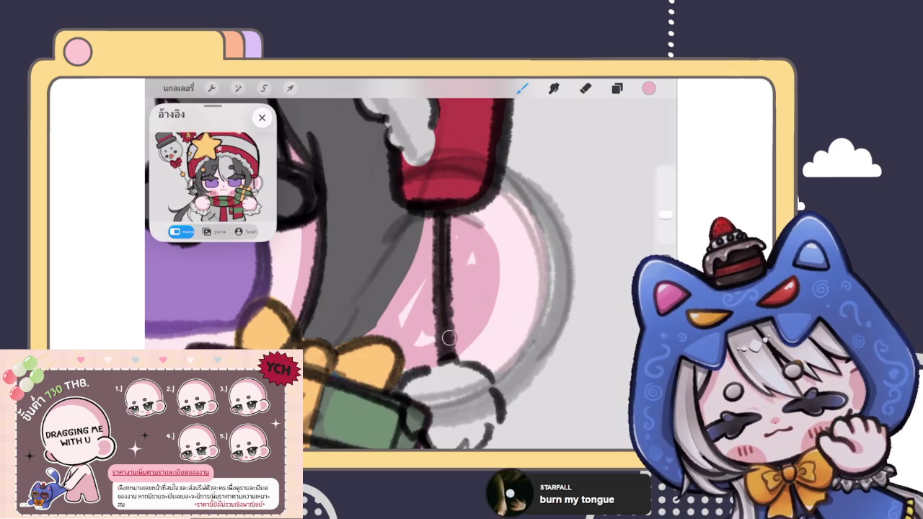
mouse_move(436, 279)
mouse_down()
mouse_move(403, 324)
mouse_move(420, 350)
mouse_up()
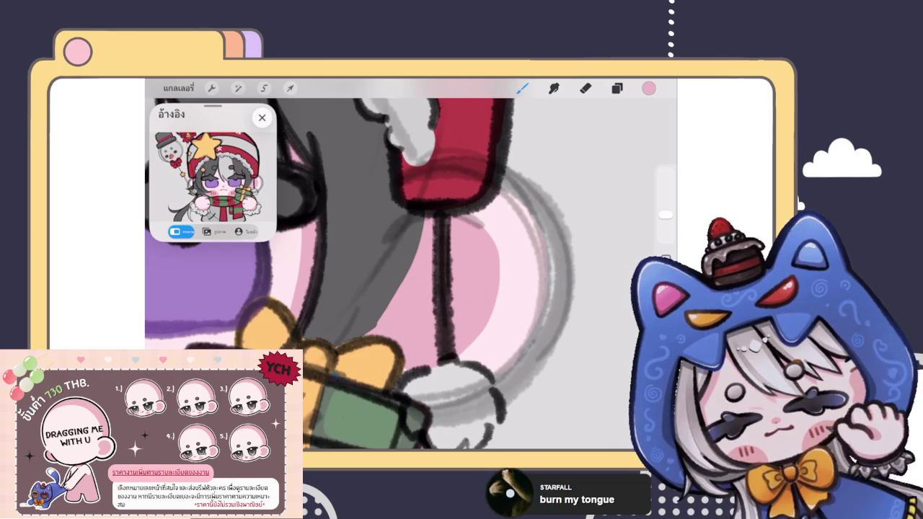
mouse_move(500, 256)
mouse_down()
mouse_move(499, 296)
mouse_move(453, 363)
mouse_up()
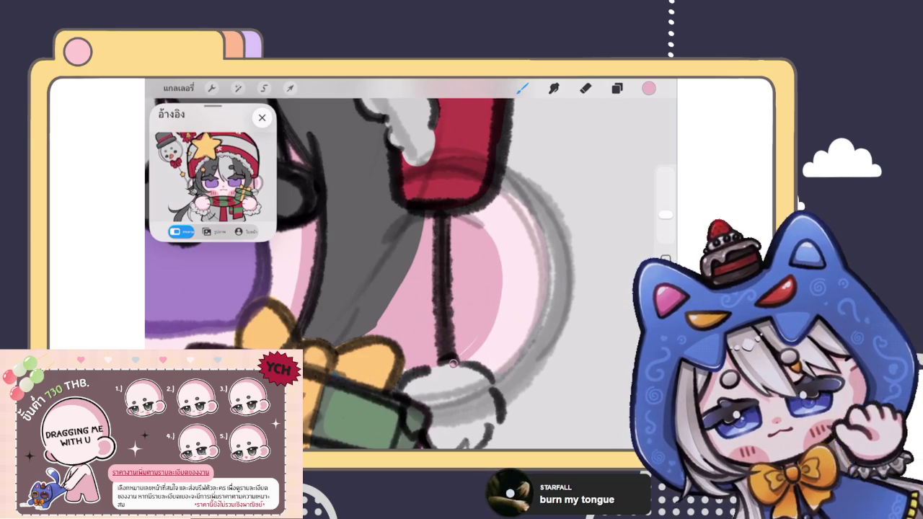
scroll(411, 274, down, 3)
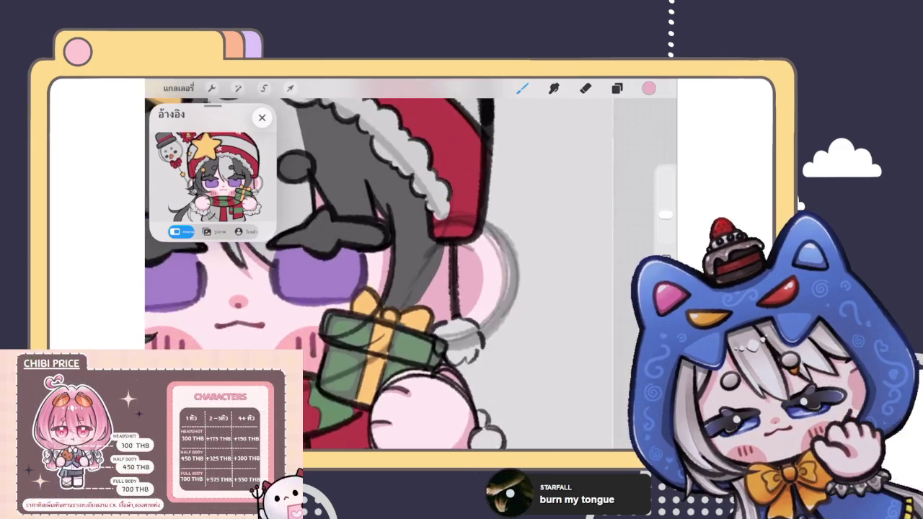
scroll(411, 274, down, 5)
scroll(411, 274, up, 10)
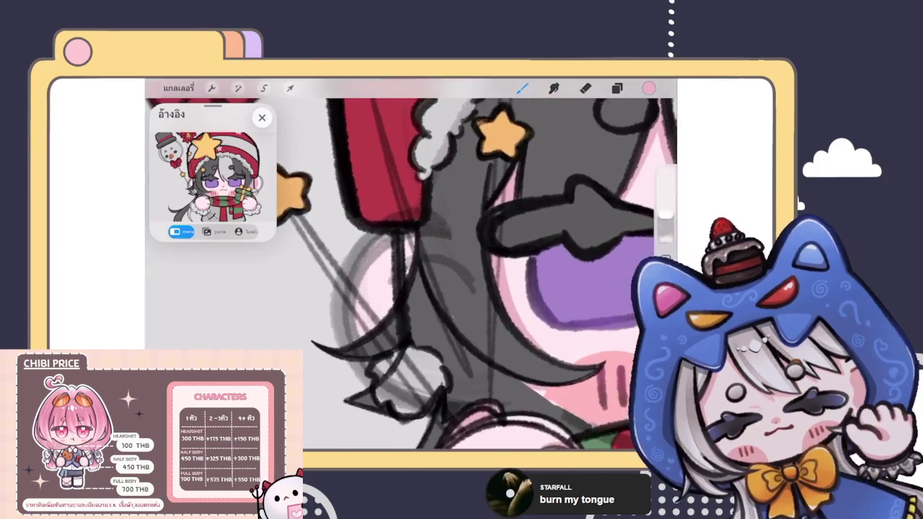
scroll(411, 275, up, 1)
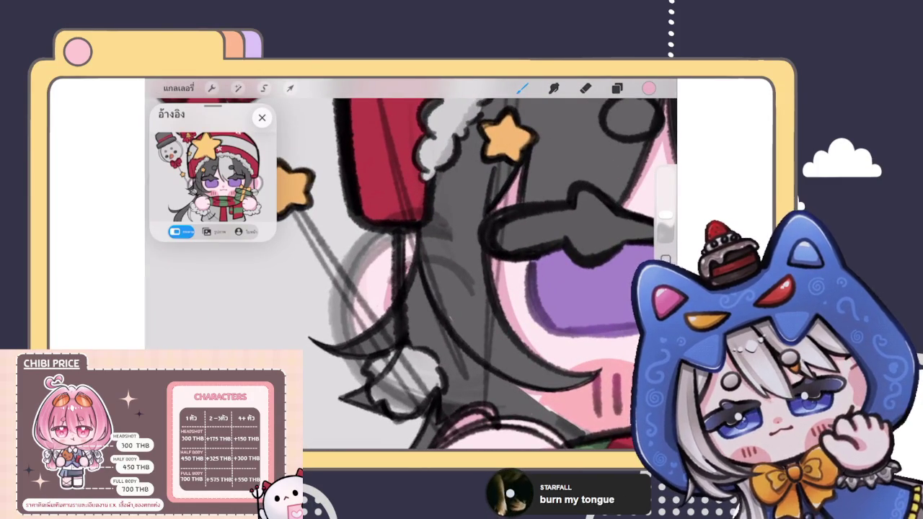
scroll(411, 274, down, 5)
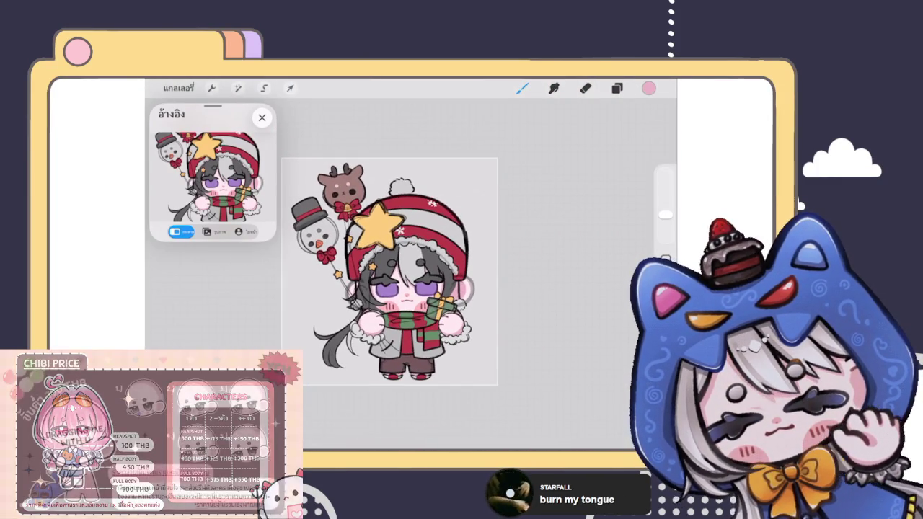
scroll(417, 263, down, 3)
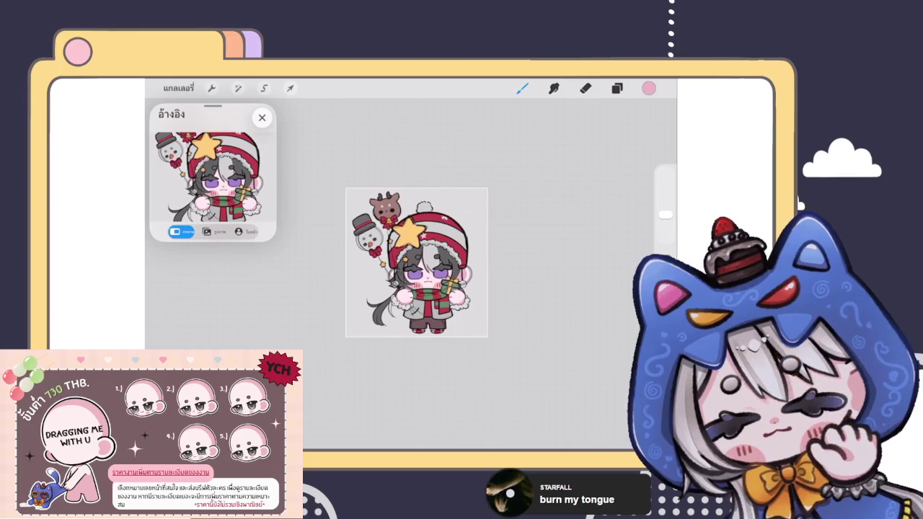
scroll(417, 263, up, 2)
scroll(417, 263, up, 1)
click(617, 88)
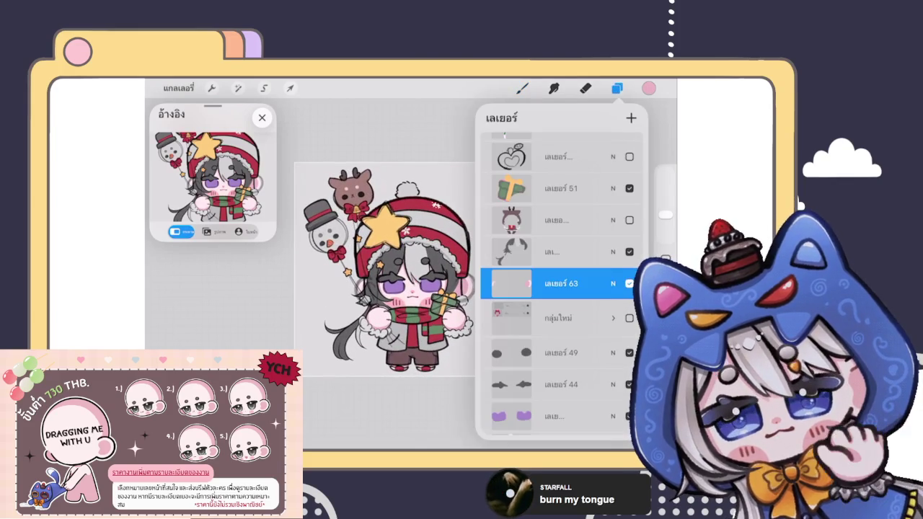
Step: Close the layers list and view the full chibi with pink earmuffs
click(522, 88)
scroll(397, 260, down, 1)
scroll(396, 260, up, 1)
scroll(397, 246, up, 1)
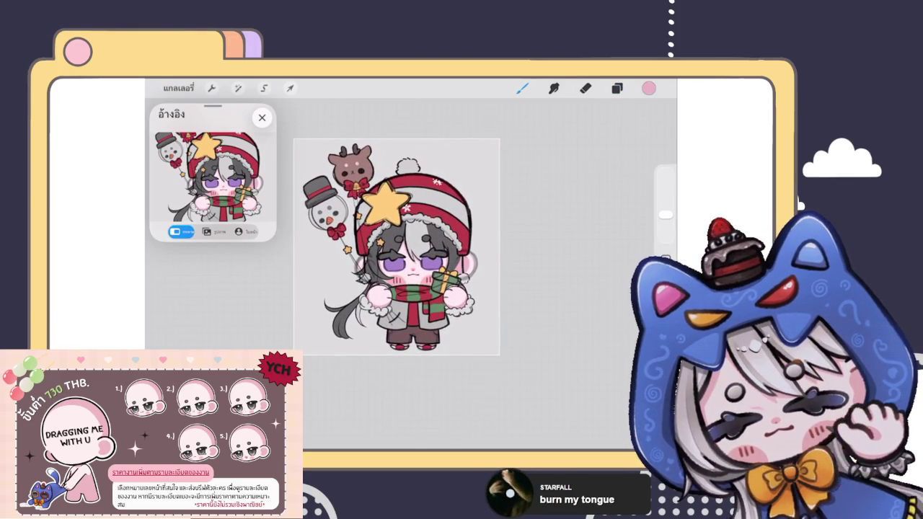
scroll(397, 248, down, 1)
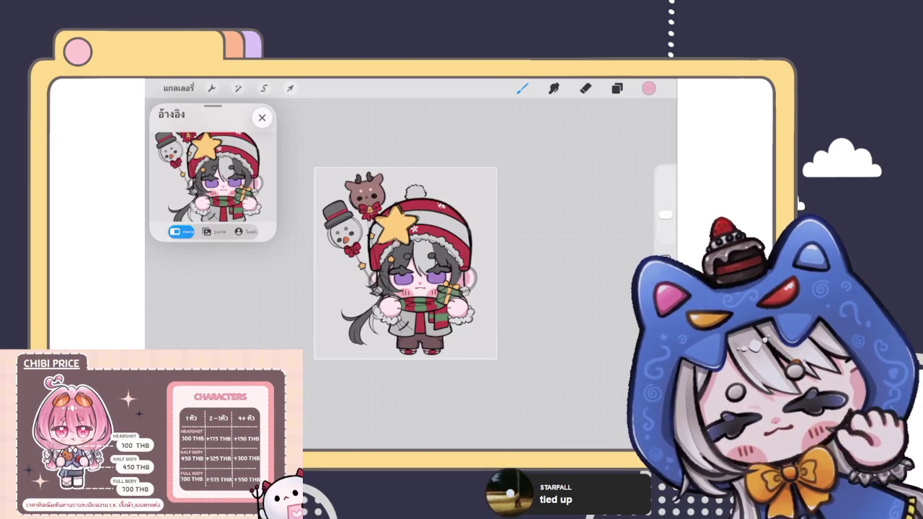
scroll(405, 263, up, 3)
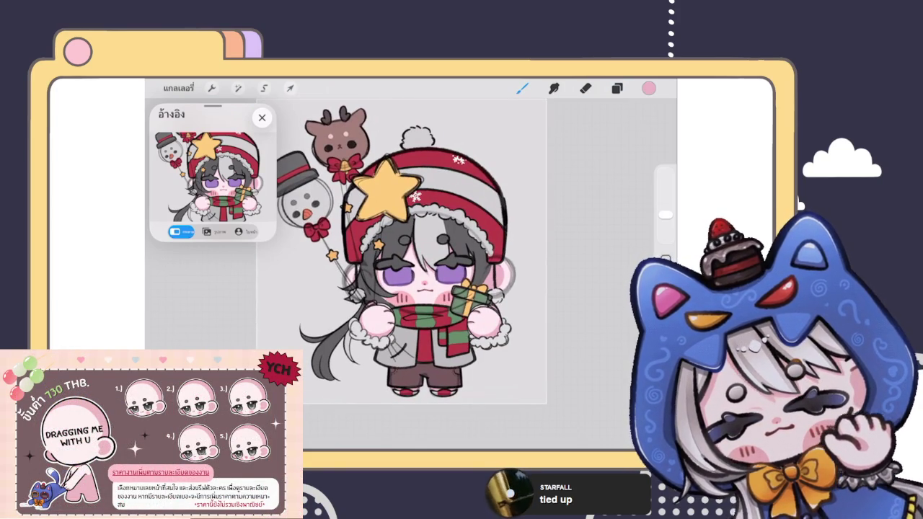
scroll(401, 256, down, 3)
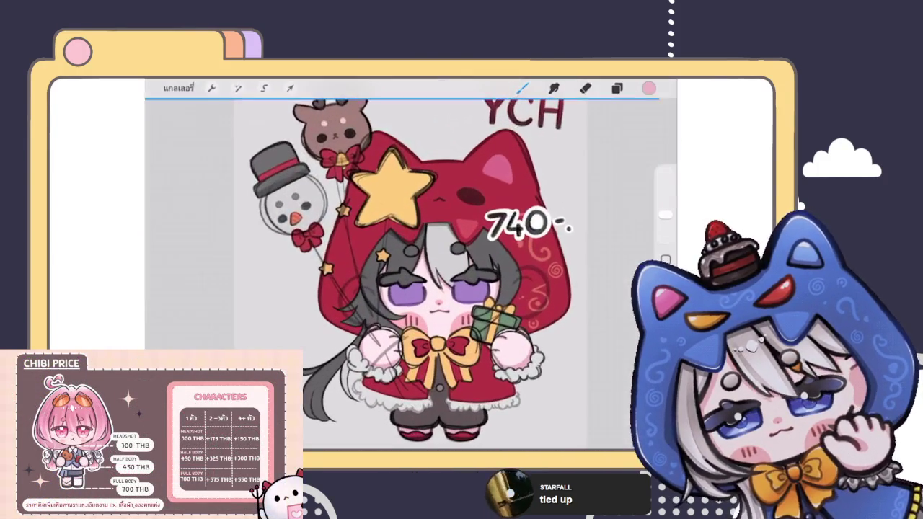
Step: Hide the top two layer groups holding the YCH and 740 price text
click(630, 151)
click(630, 188)
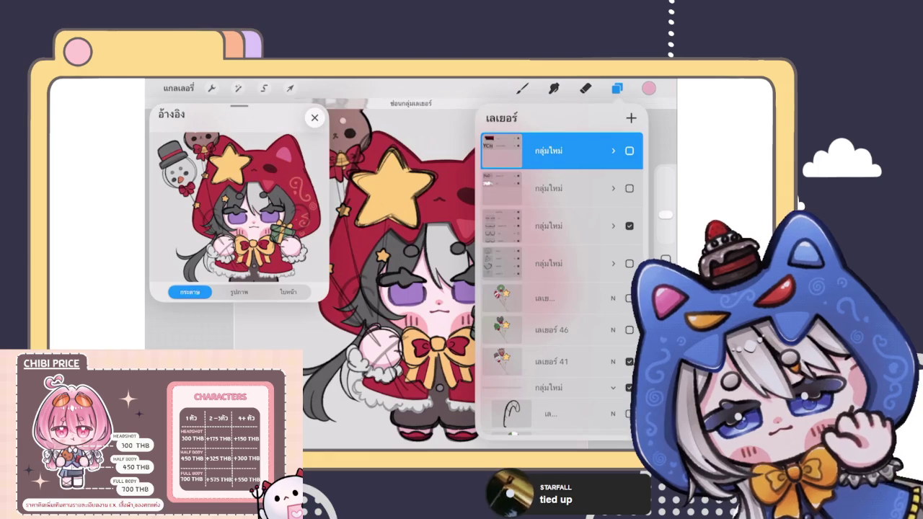
Step: Hide the hood's dark oval-eye layer and show the curved closed-eye layer instead
click(618, 88)
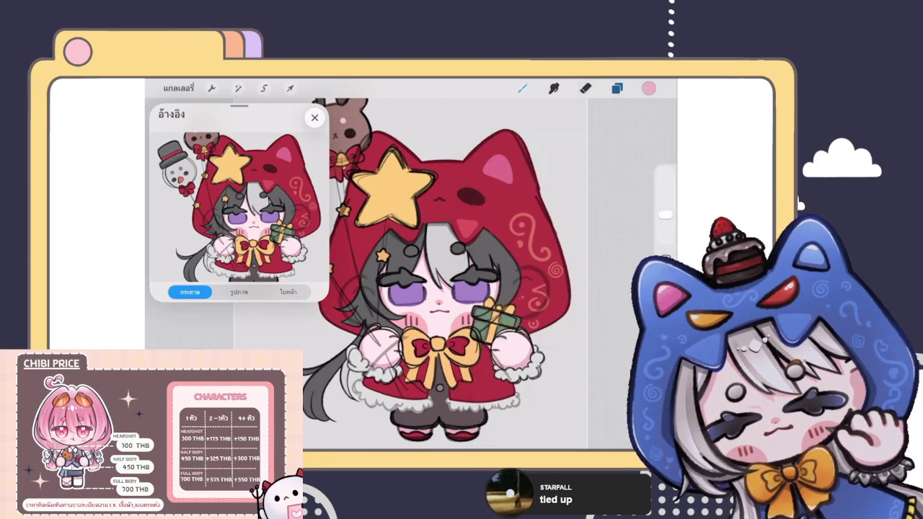
drag(328, 301, 276, 237)
scroll(404, 274, down, 3)
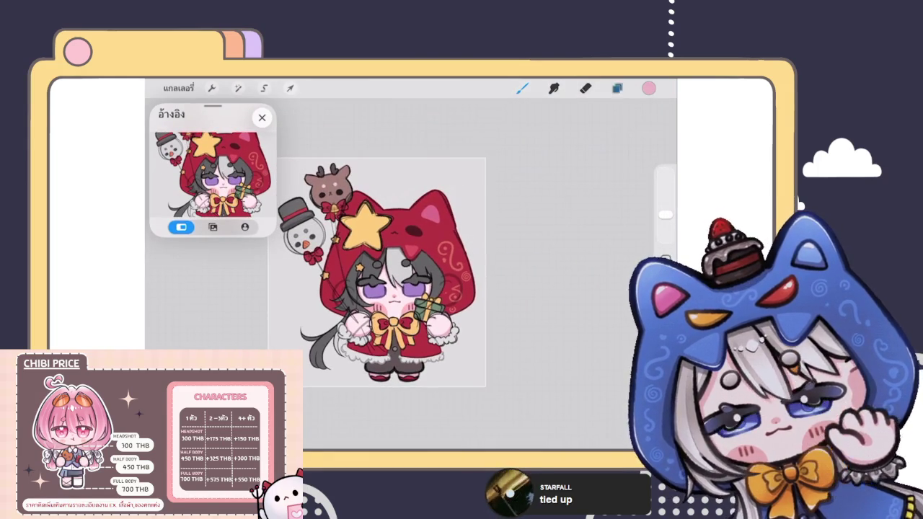
click(617, 88)
scroll(562, 288, down, 5)
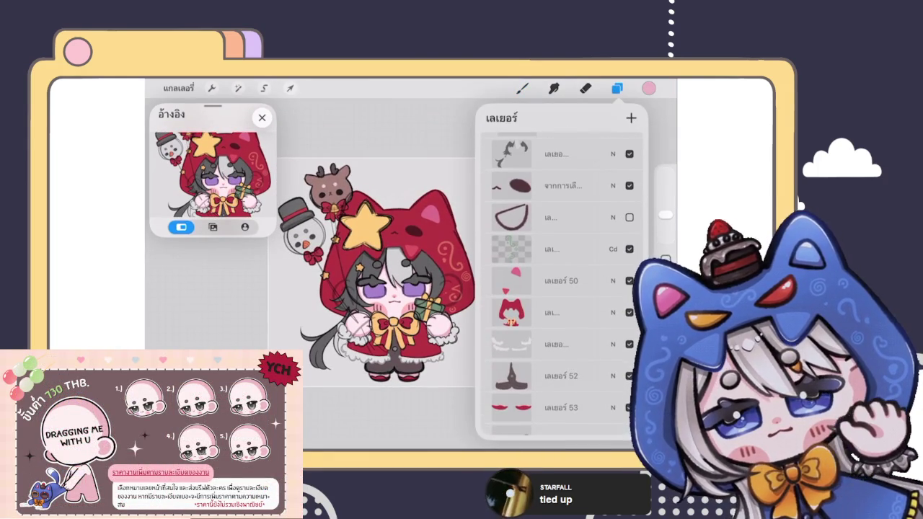
click(629, 187)
click(629, 217)
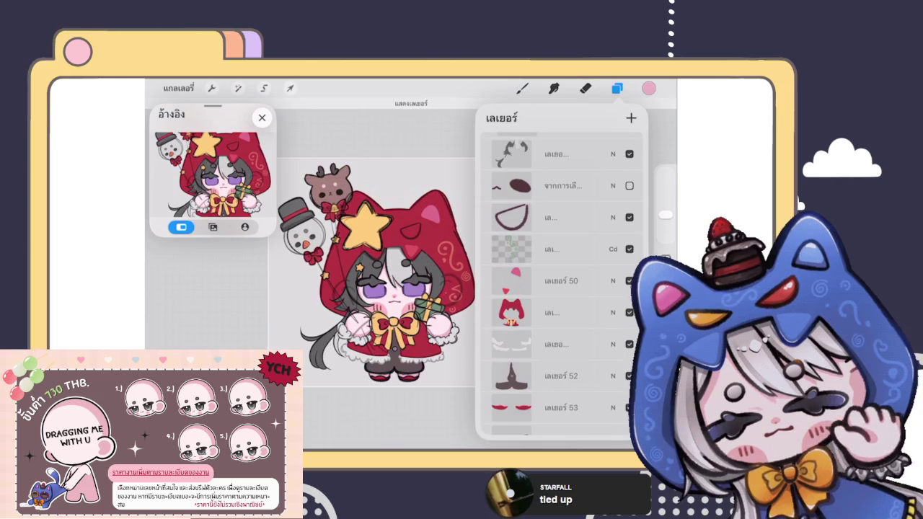
scroll(371, 267, down, 3)
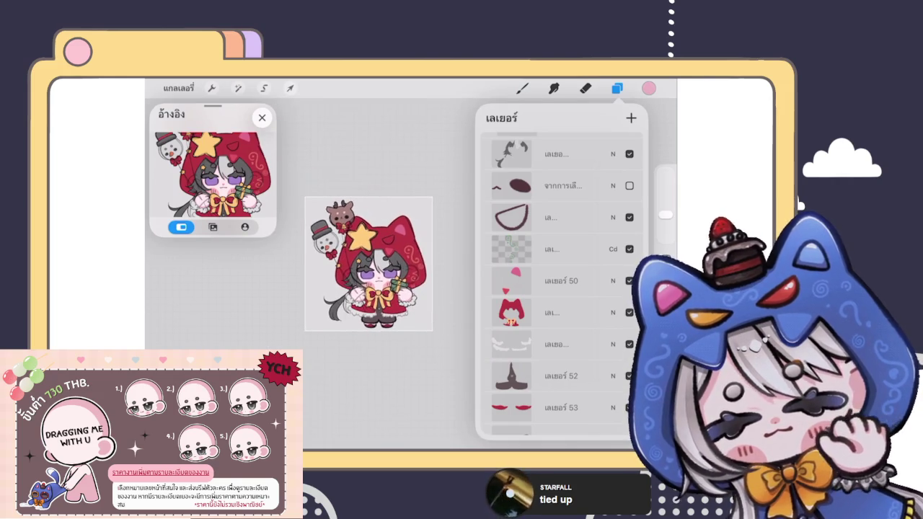
scroll(371, 267, up, 5)
scroll(346, 231, up, 2)
scroll(346, 231, up, 2)
click(585, 88)
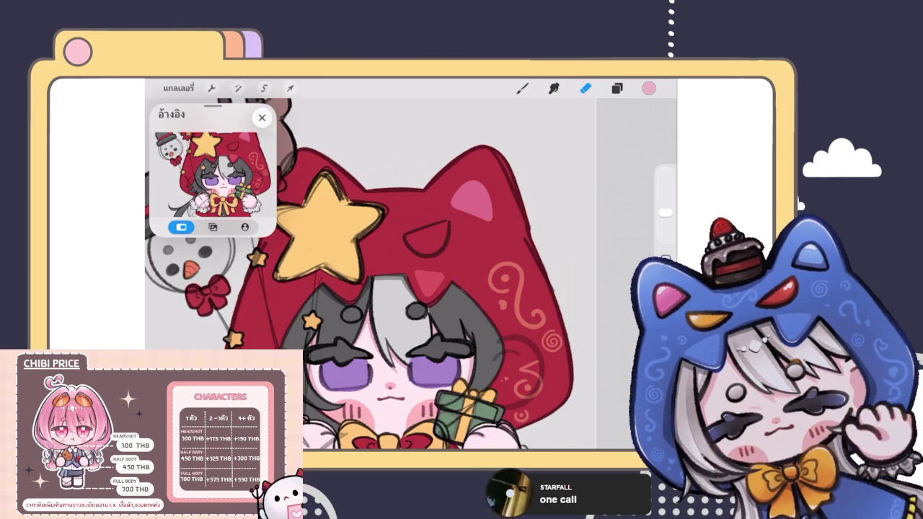
Step: Hide the 'จากการเลือก' layer and select the hood's eye-stroke layer
click(617, 88)
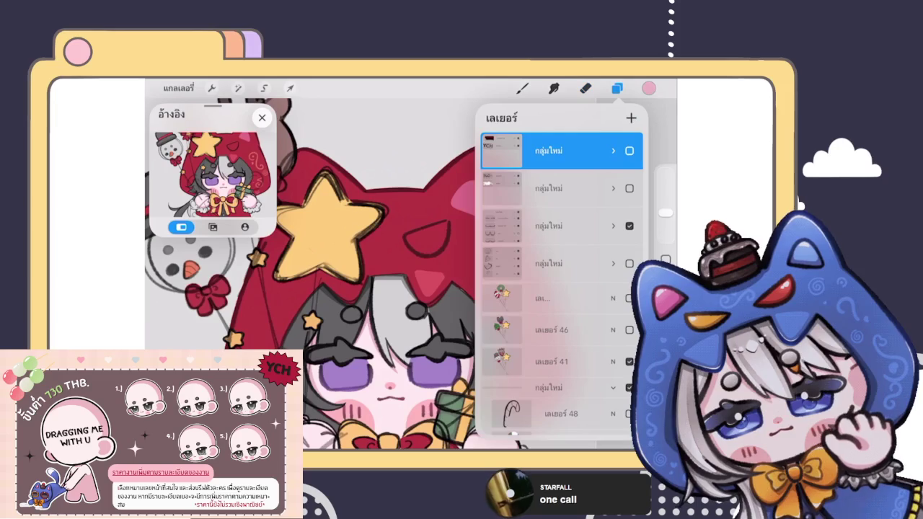
scroll(562, 282, down, 5)
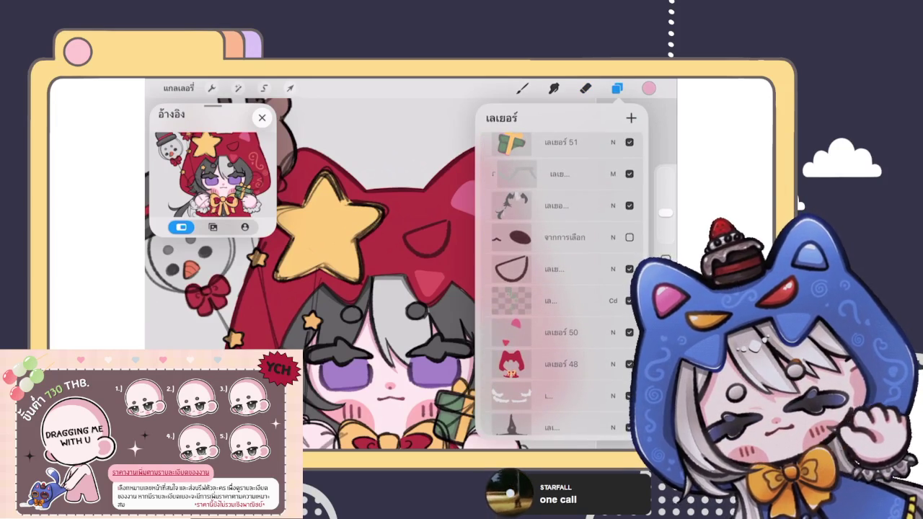
click(629, 237)
click(629, 269)
scroll(346, 274, down, 3)
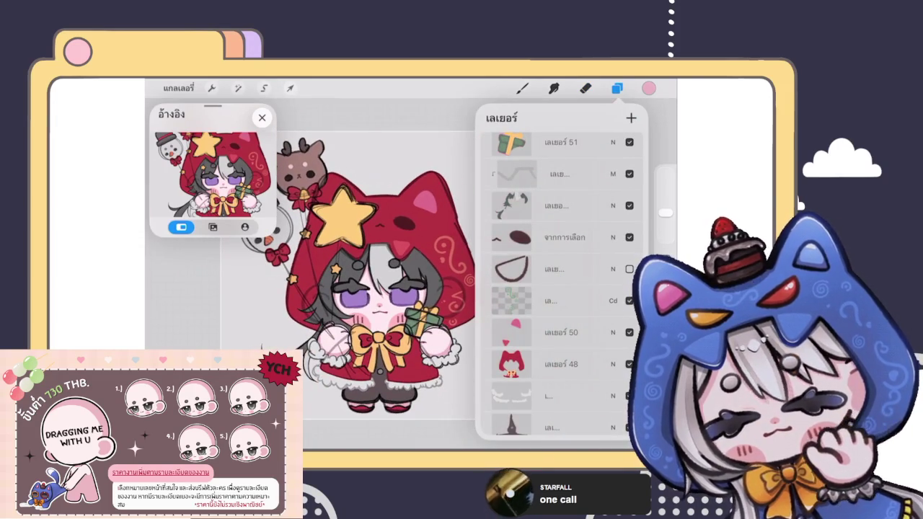
scroll(346, 274, down, 3)
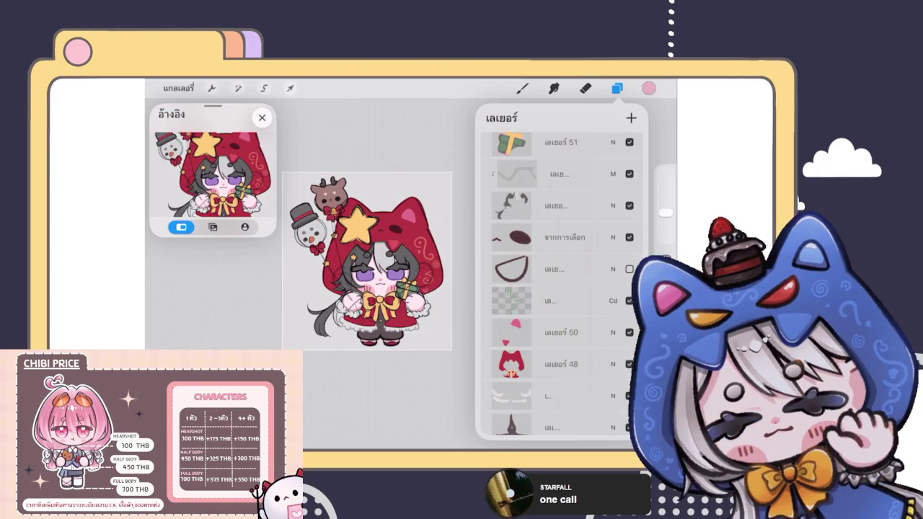
click(629, 237)
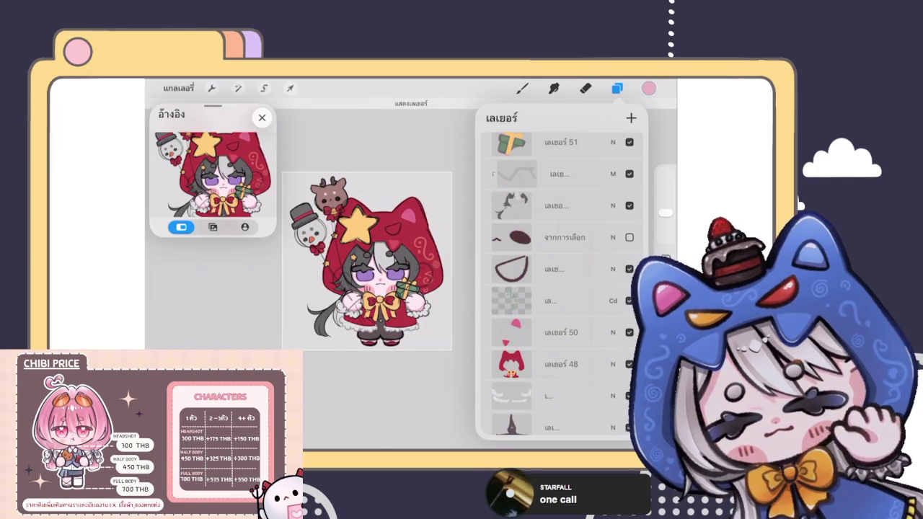
click(563, 269)
scroll(375, 252, up, 5)
scroll(389, 245, up, 2)
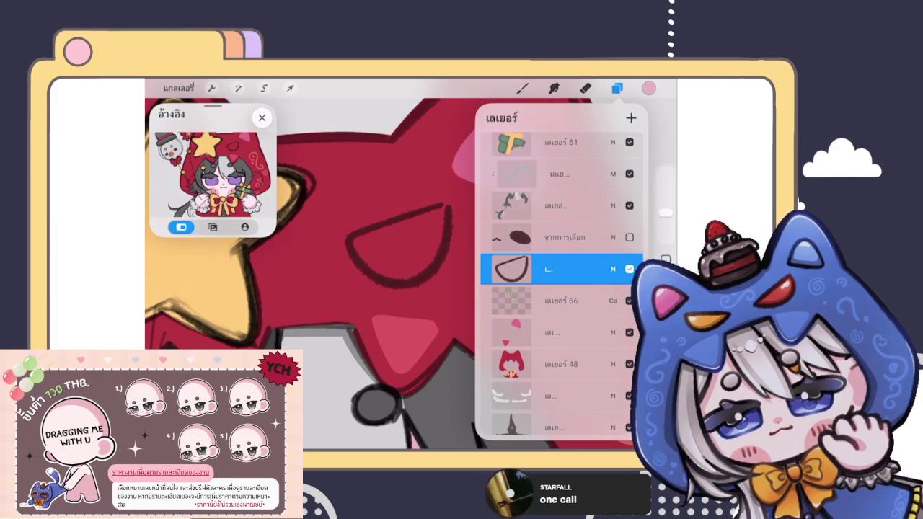
click(616, 88)
Step: Distort the curved eye stroke so its right side tilts upward
click(617, 88)
click(290, 88)
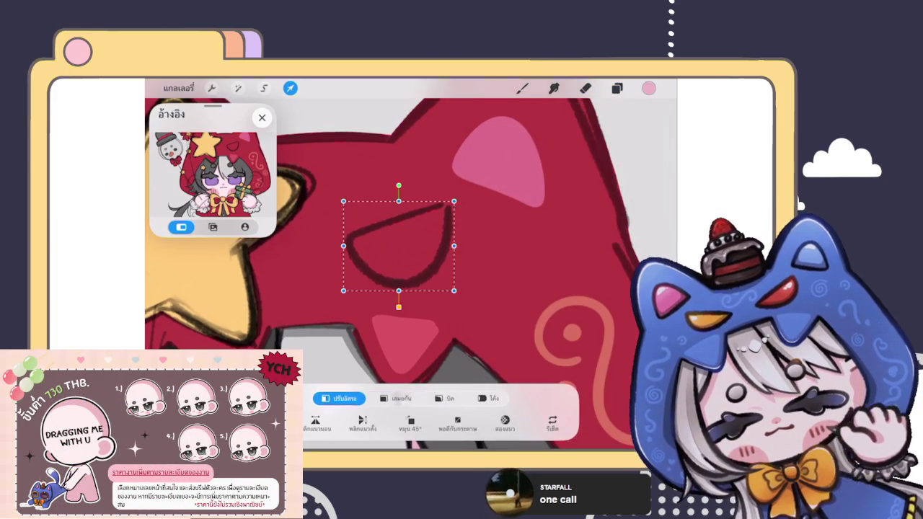
click(445, 399)
drag(454, 201, 463, 195)
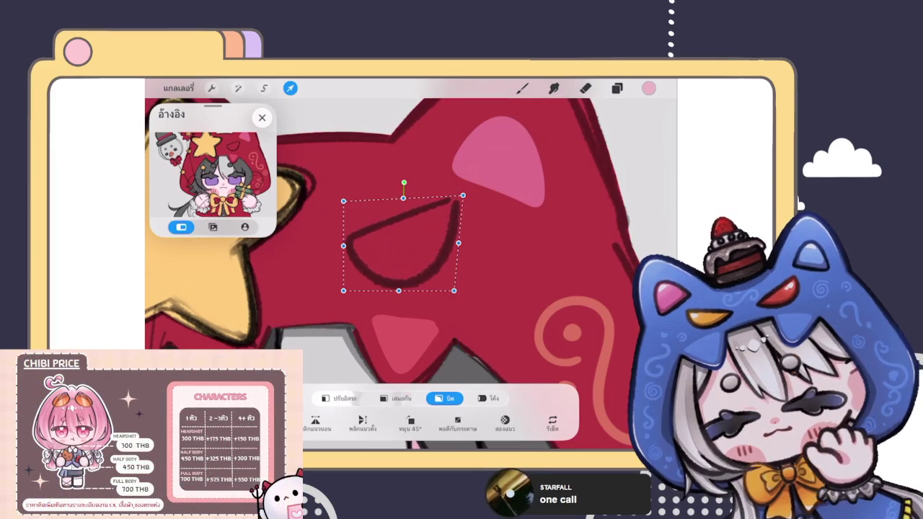
drag(344, 291, 355, 276)
key(ctrl+z)
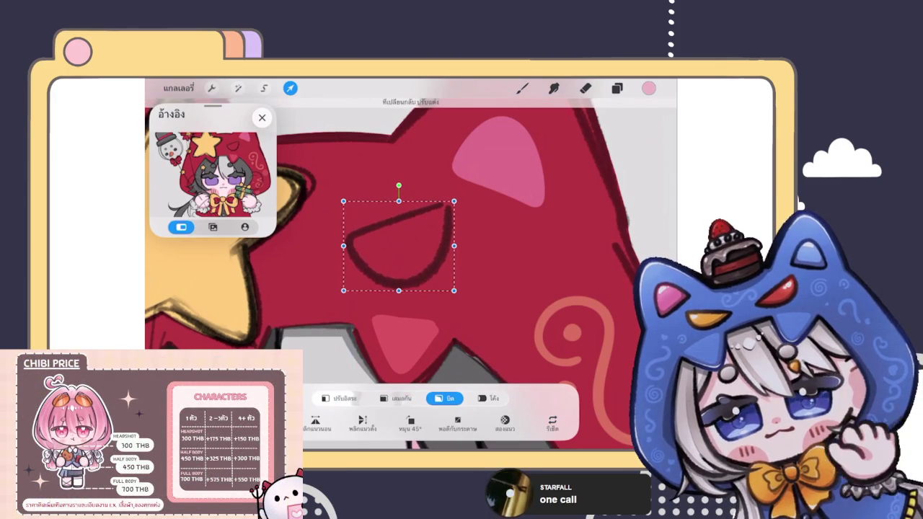
key(ctrl+z)
drag(453, 201, 446, 216)
drag(450, 253, 467, 236)
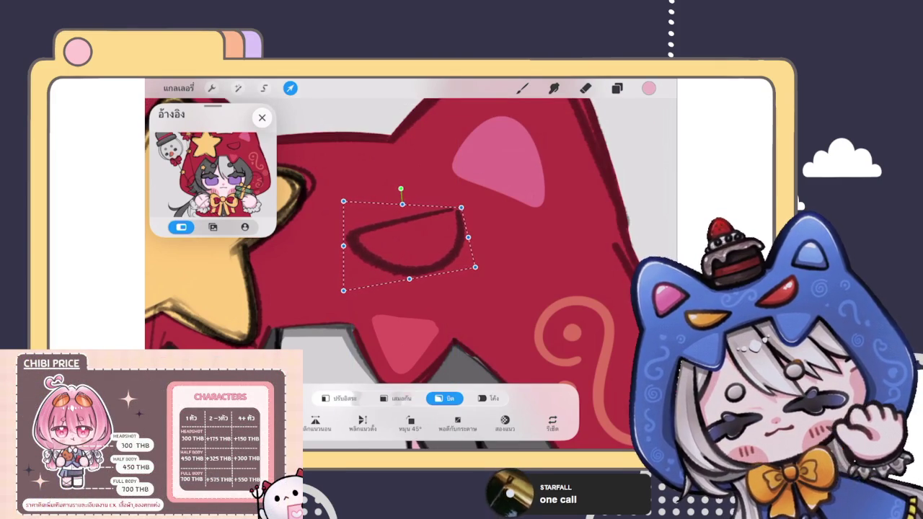
click(523, 88)
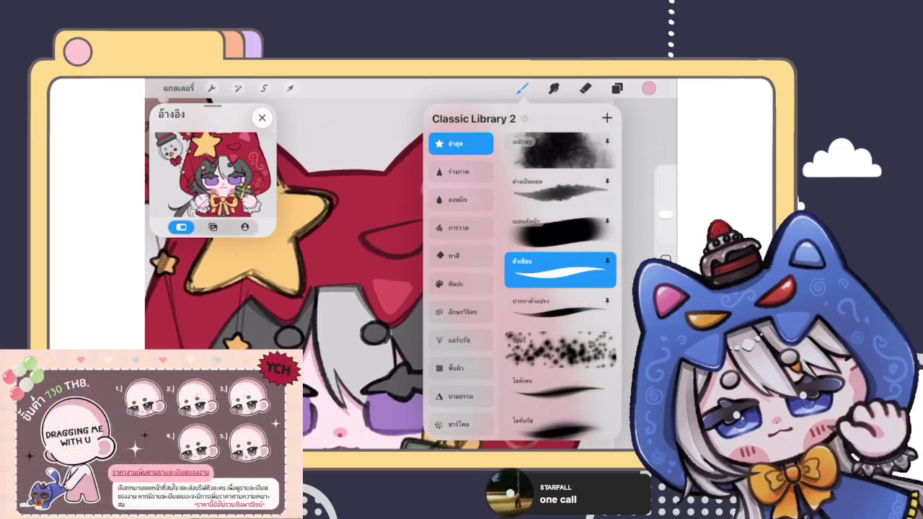
scroll(389, 288, down, 5)
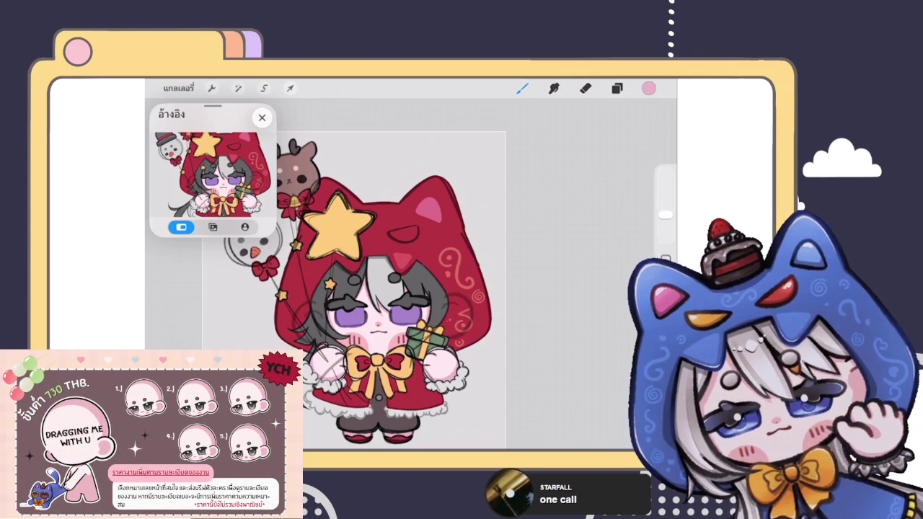
Step: Select the top layer group and set up a black lettering brush
click(616, 88)
scroll(561, 288, up, 5)
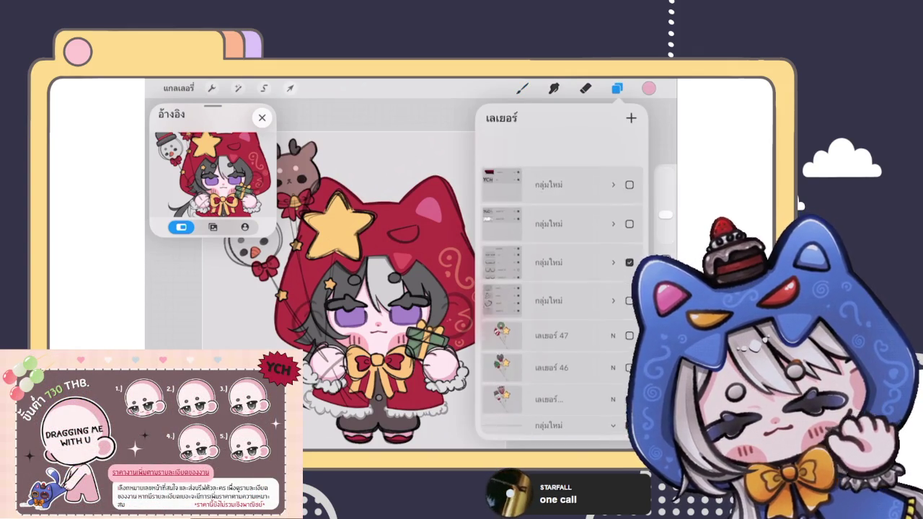
click(555, 151)
click(522, 88)
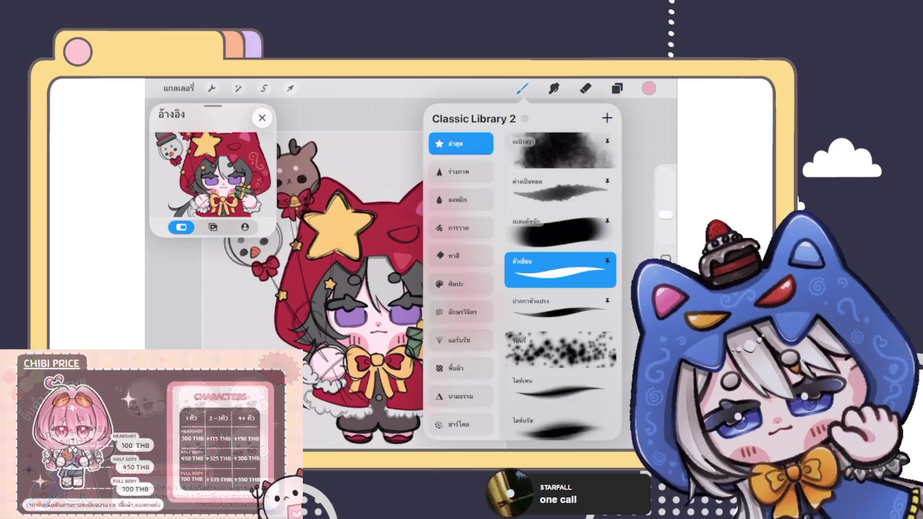
click(561, 190)
click(649, 88)
click(526, 246)
click(649, 88)
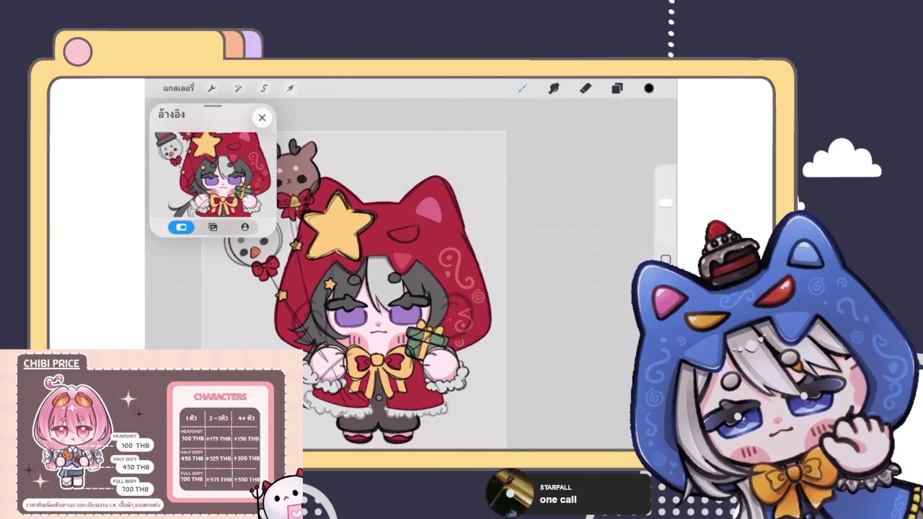
scroll(382, 289, up, 5)
scroll(412, 289, down, 3)
Step: Hand-letter 'BRB' above the chibi's hood
drag(402, 209, 404, 254)
mouse_move(441, 209)
mouse_down()
mouse_move(440, 250)
mouse_move(443, 230)
mouse_up()
drag(445, 229, 466, 248)
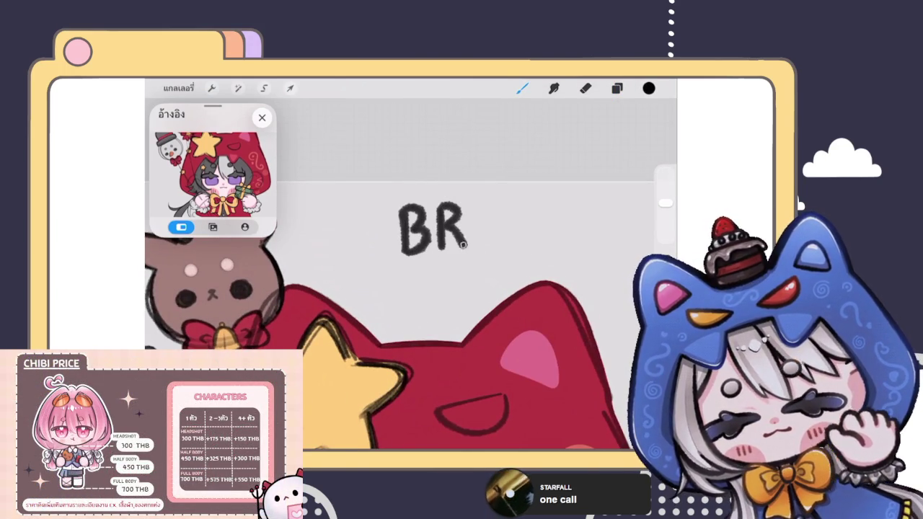
drag(476, 205, 476, 252)
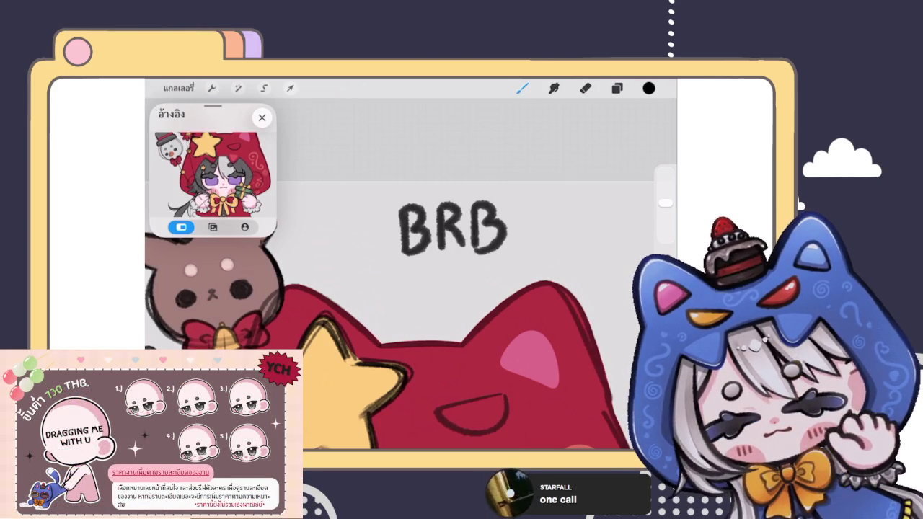
drag(453, 227, 334, 259)
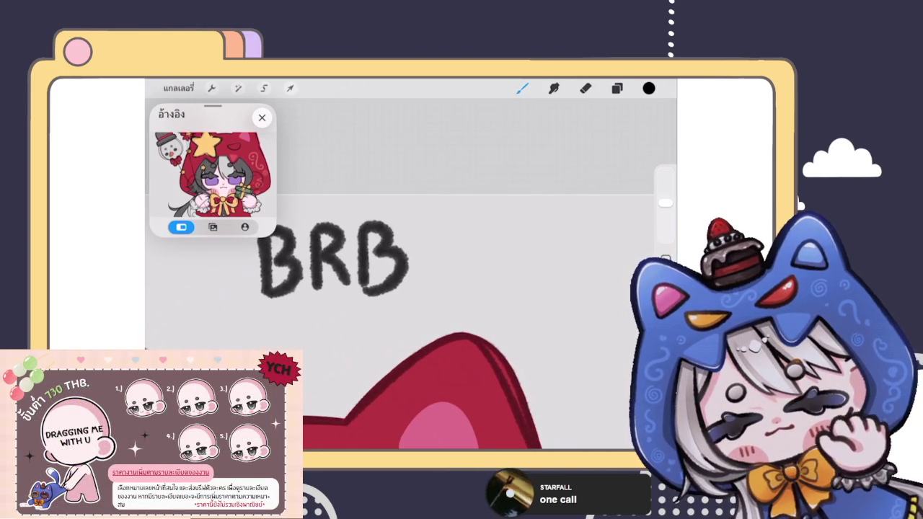
Step: Write the Thai note 'หม่ำๆ' beside BRB
mouse_move(447, 261)
mouse_down()
mouse_move(468, 280)
mouse_move(487, 248)
mouse_up()
drag(485, 230, 485, 242)
mouse_move(491, 260)
mouse_down()
mouse_move(505, 265)
mouse_move(505, 284)
mouse_up()
drag(508, 274, 524, 295)
scroll(411, 317, down, 3)
scroll(411, 317, down, 2)
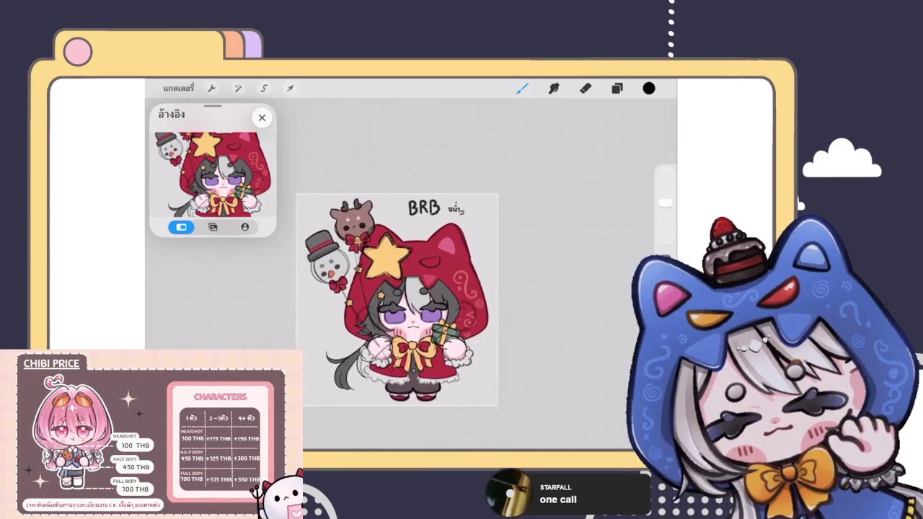
scroll(404, 317, up, 2)
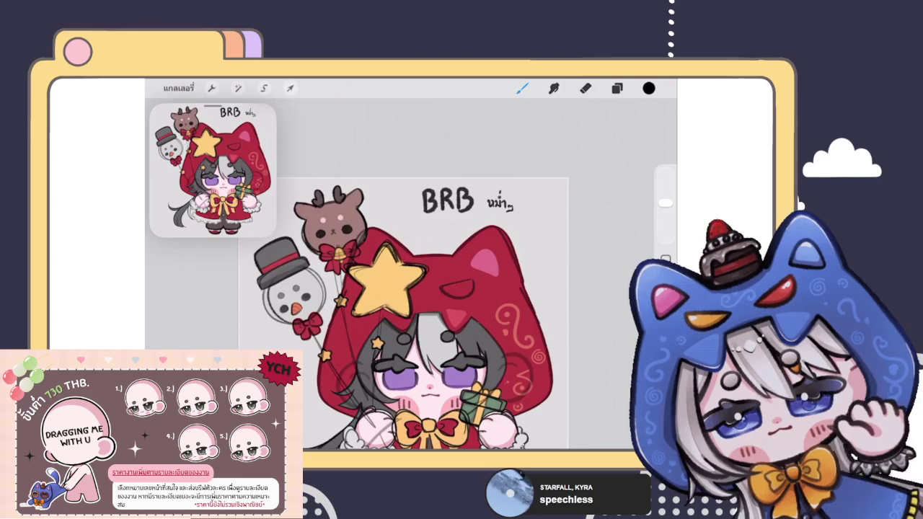
Step: Zoom onto the BRB lettering above the finished hooded chibi to check it
scroll(383, 314, up, 5)
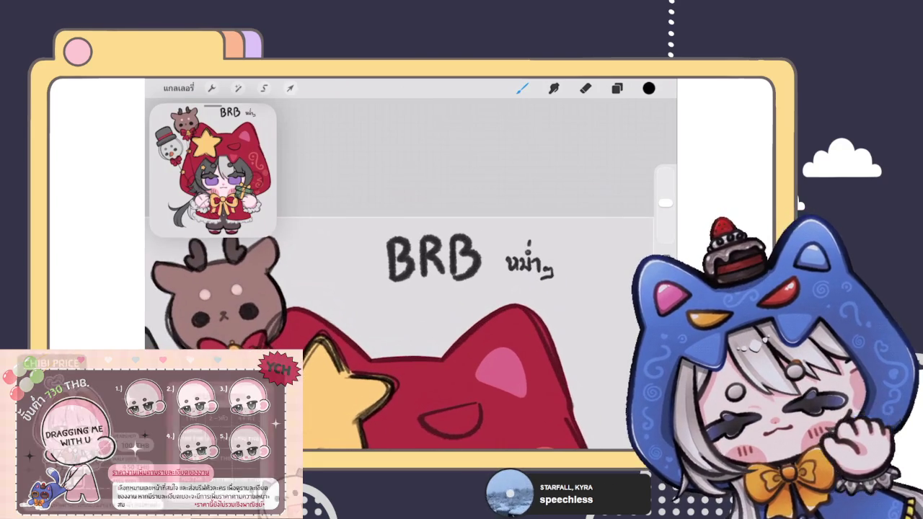